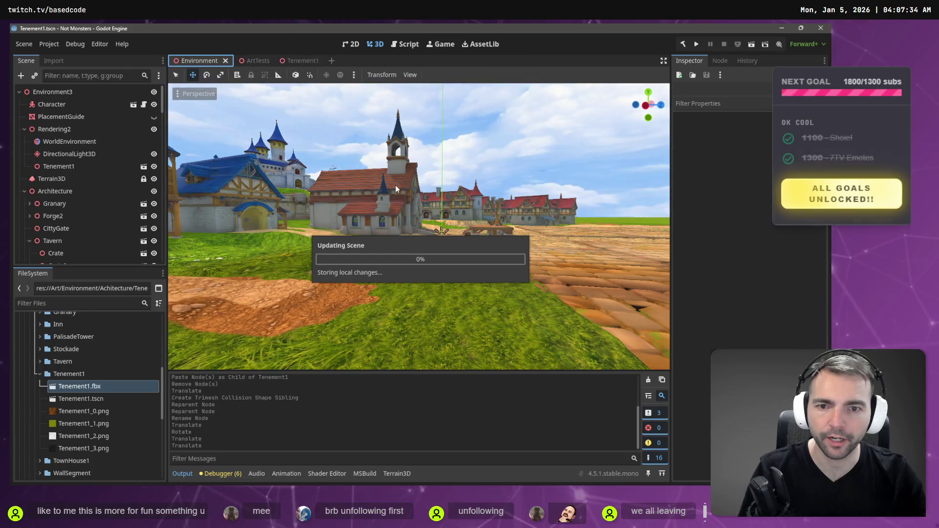
Lower the Tenement1 house along its vertical axis onto the street
drag(498, 204, 482, 204)
drag(435, 224, 438, 259)
key(w)
key(s)
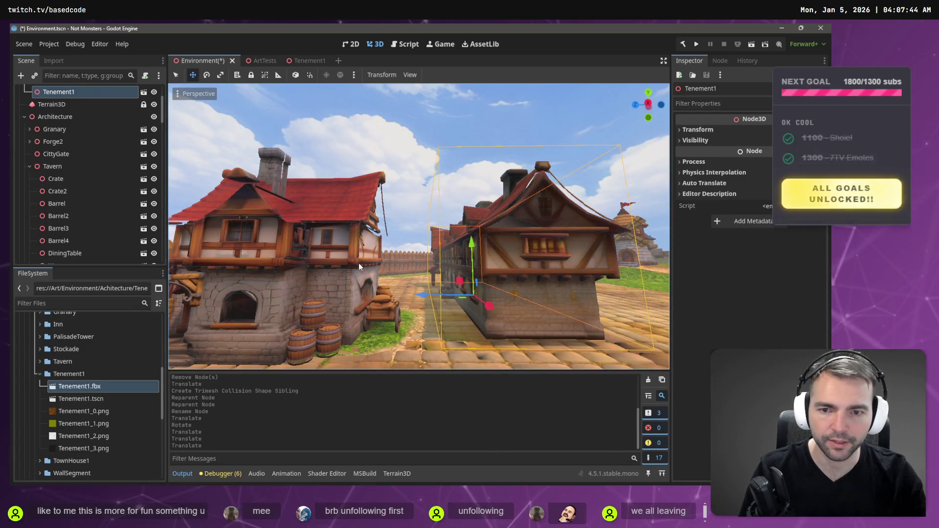
Select the CittyGate node and save the Environment scene with Ctrl+S
click(443, 192)
key(w)
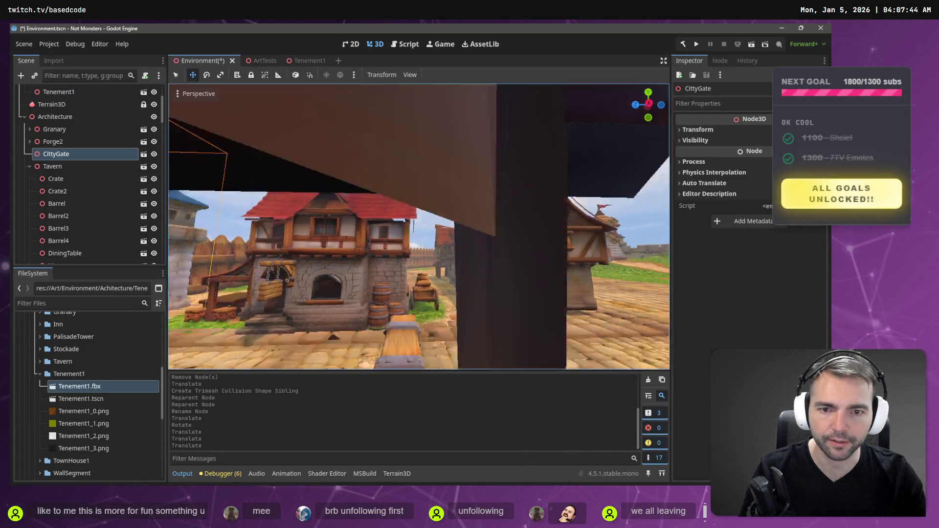
key(ctrl+s)
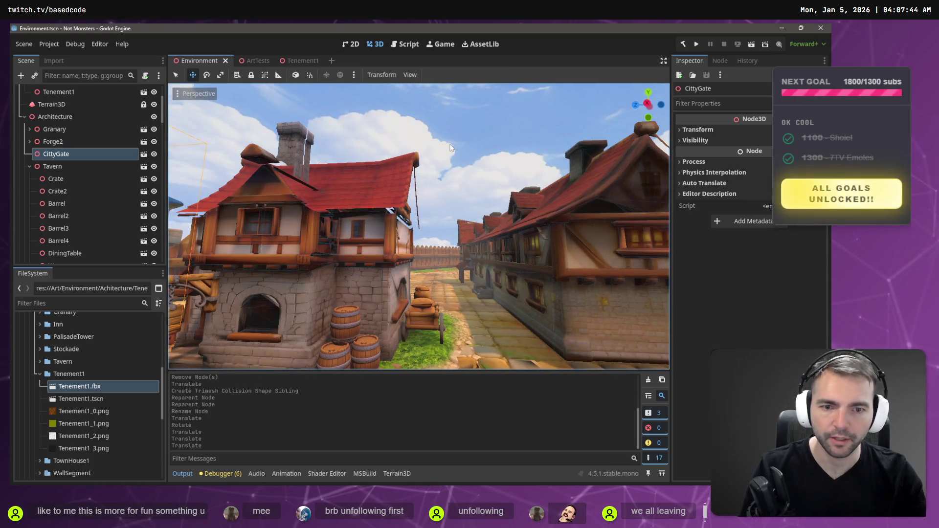
key(s)
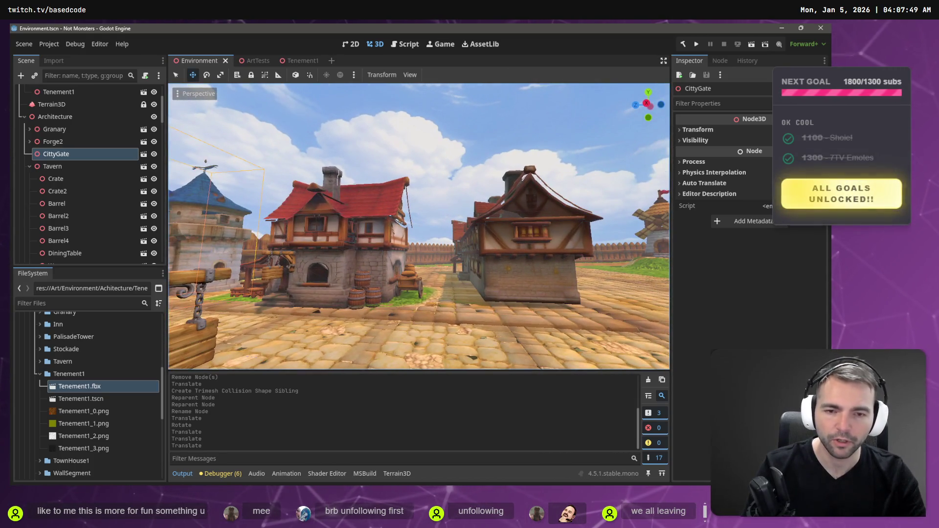
key(w)
Playtest the game with F5, then stop it and return to the editor
key(F5)
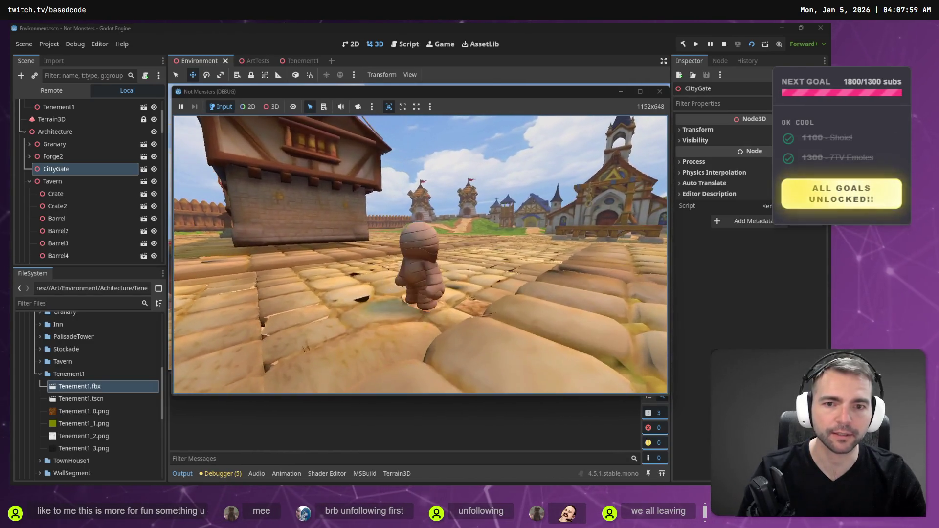
key(Escape)
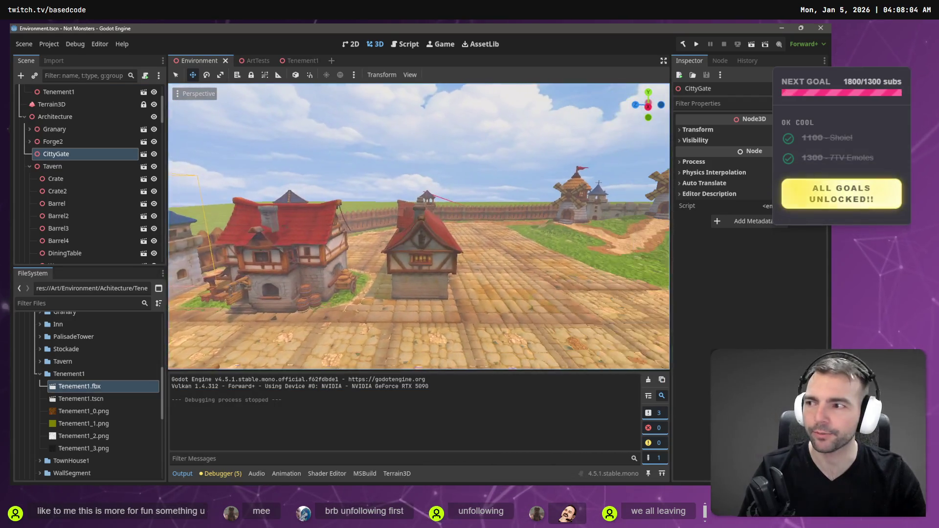
click(399, 234)
Drop Tenement1 a touch lower, then fly around town checking it sits on the cobbles
drag(409, 228, 413, 218)
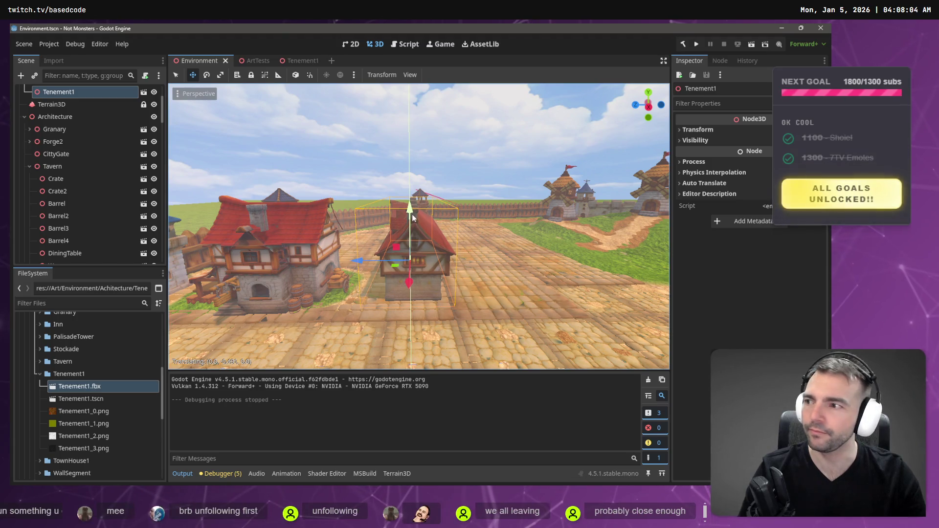
key(w)
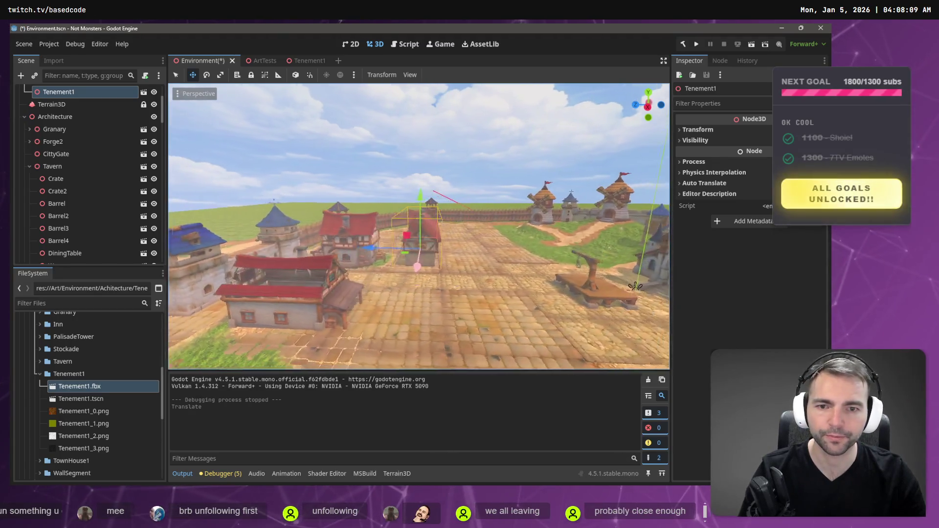
key(s)
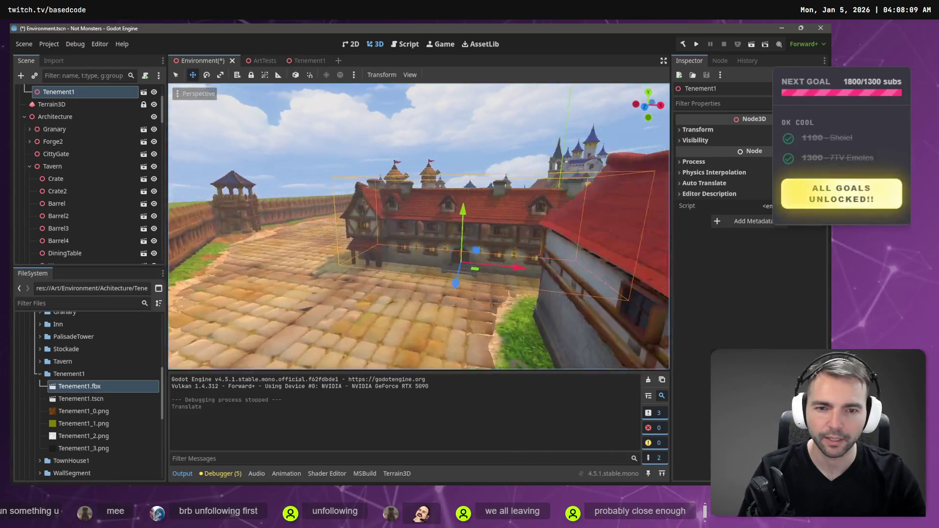
key(w)
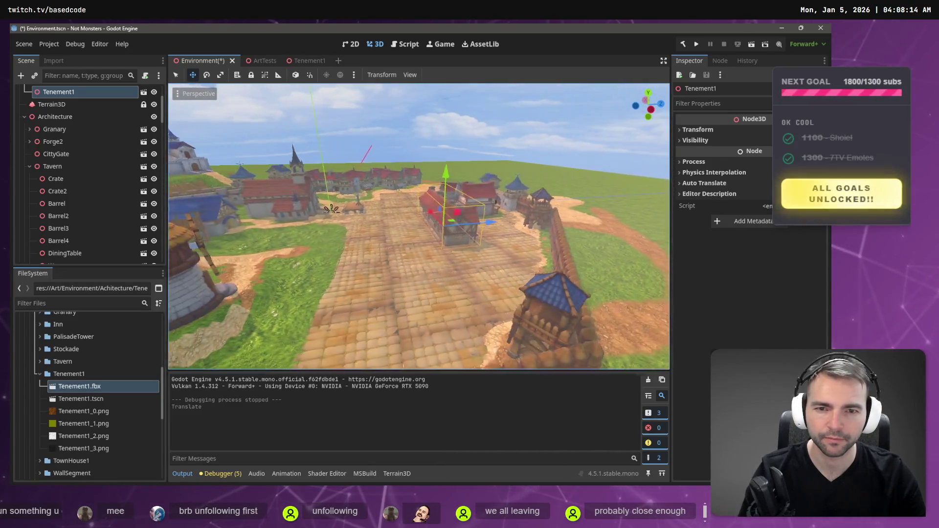
key(w)
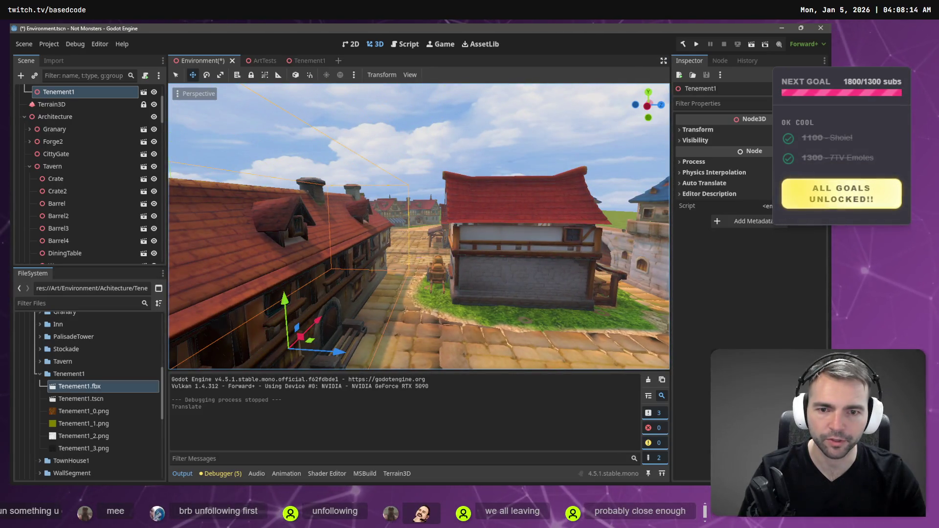
key(s)
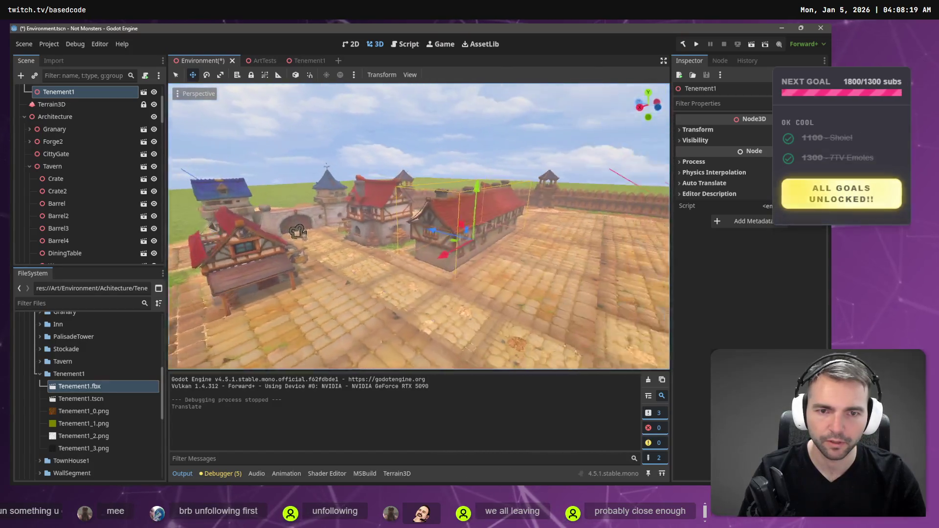
key(w)
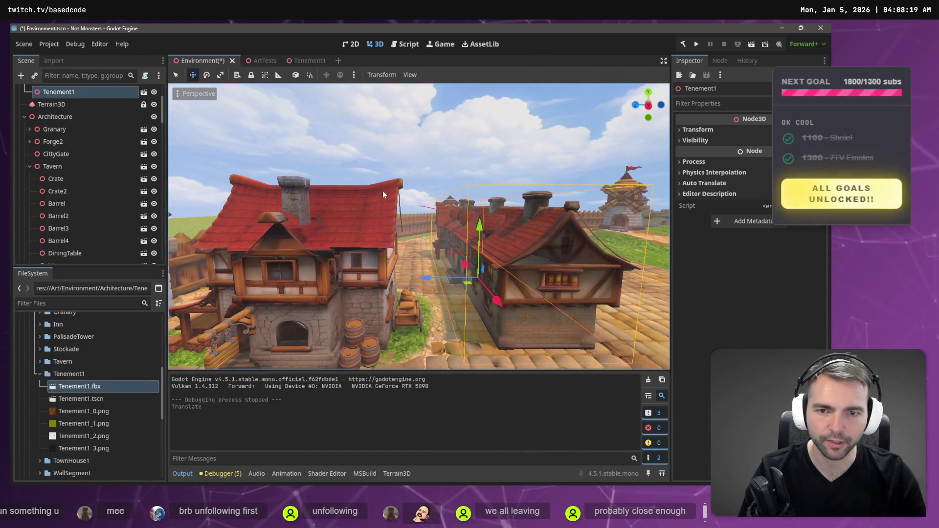
key(s)
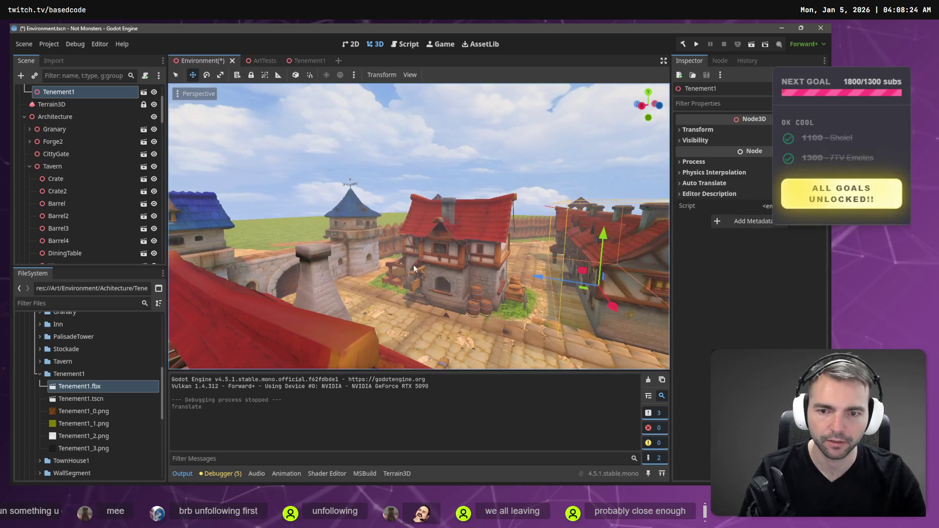
key(w)
click(318, 303)
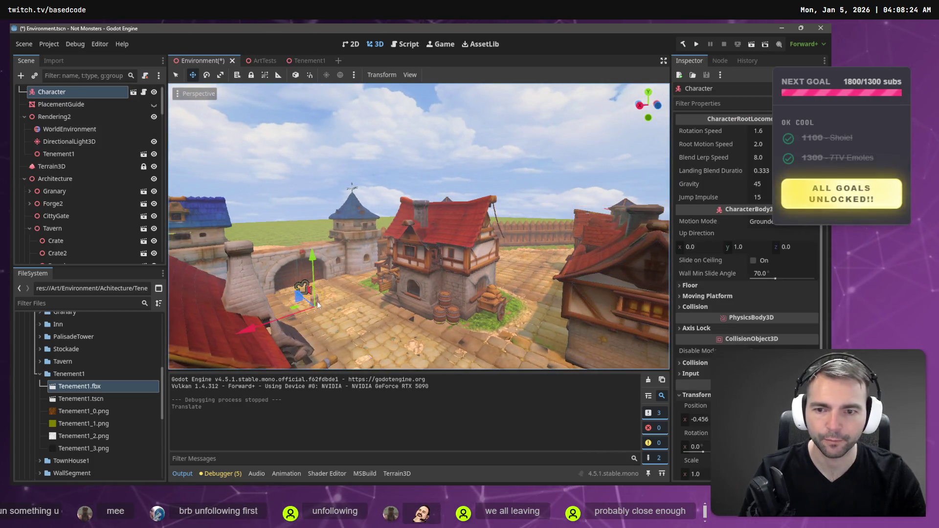
Move the Character onto the red tenement roof, around X -12.8, and launch the game
drag(312, 254, 309, 161)
key(e)
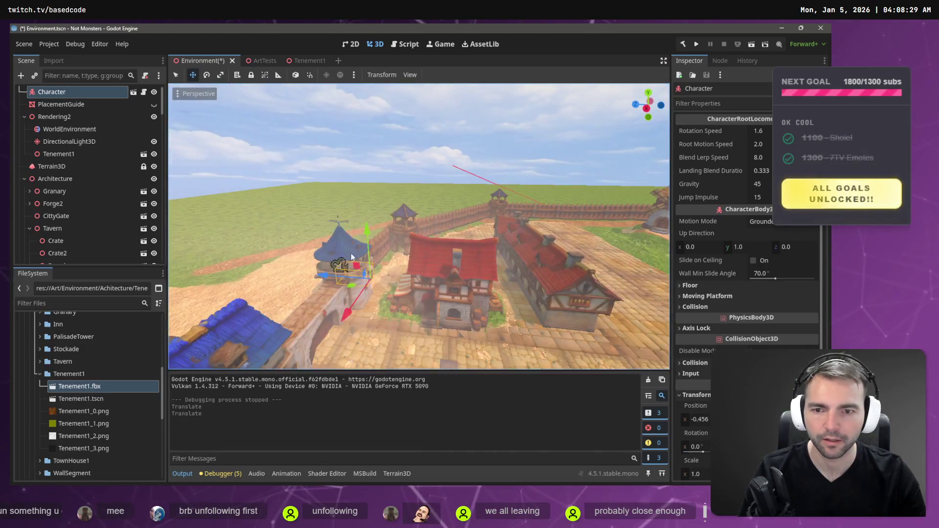
drag(330, 277, 423, 263)
drag(434, 316, 437, 251)
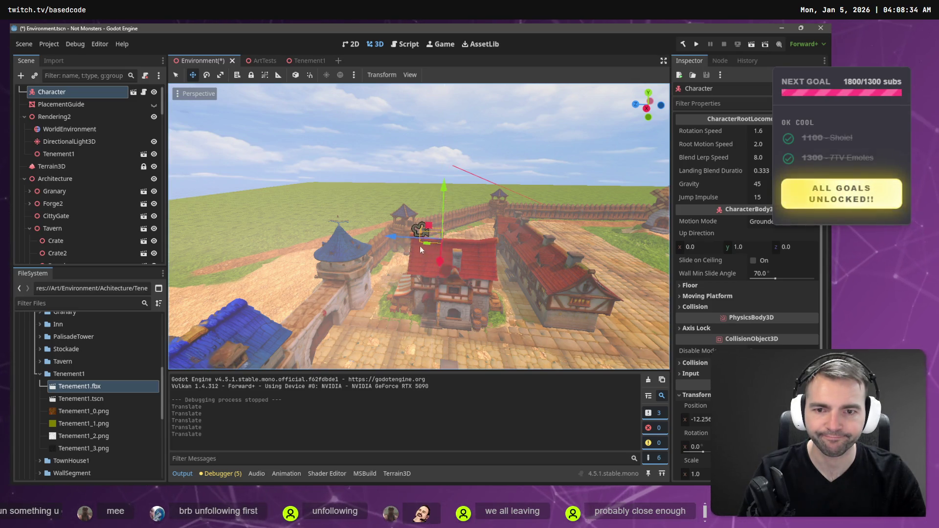
key(w)
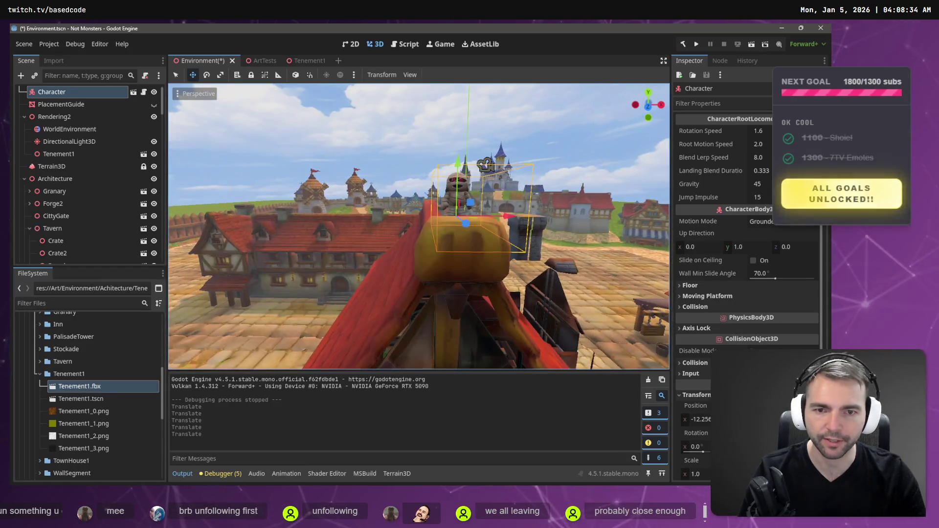
drag(406, 217, 392, 219)
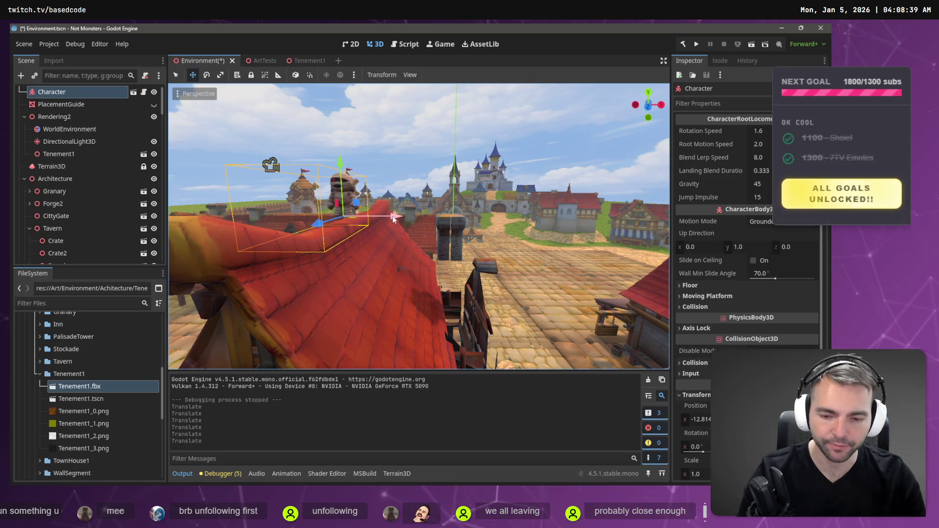
key(F5)
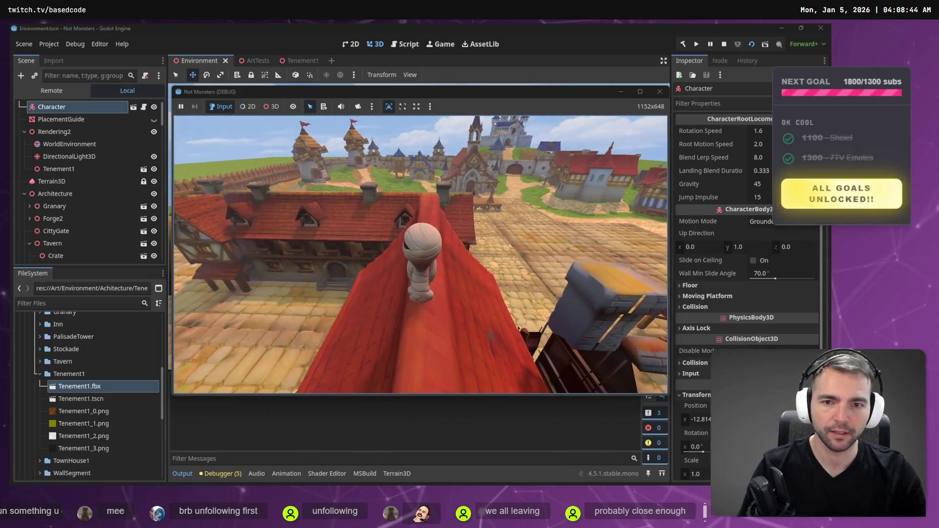
Walk the mummy along the red roof past the dormer and drop to the street
key(w)
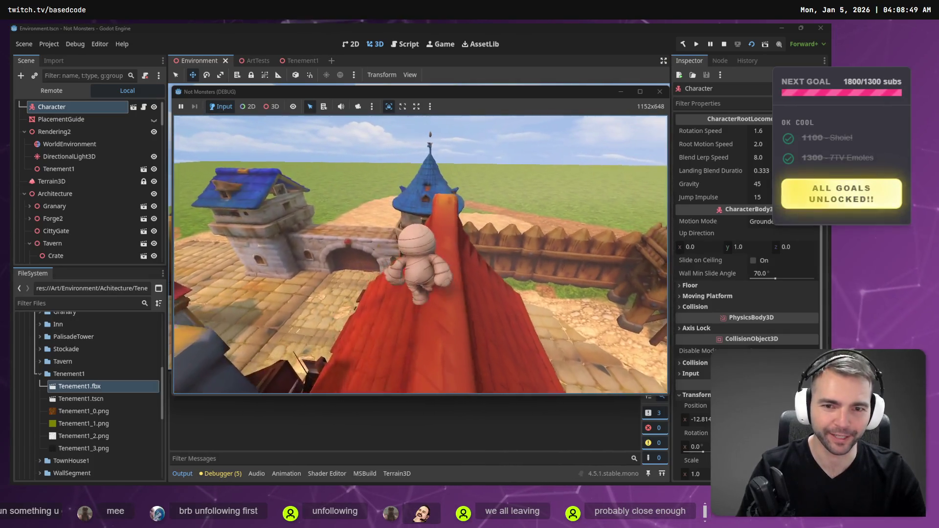
key(w)
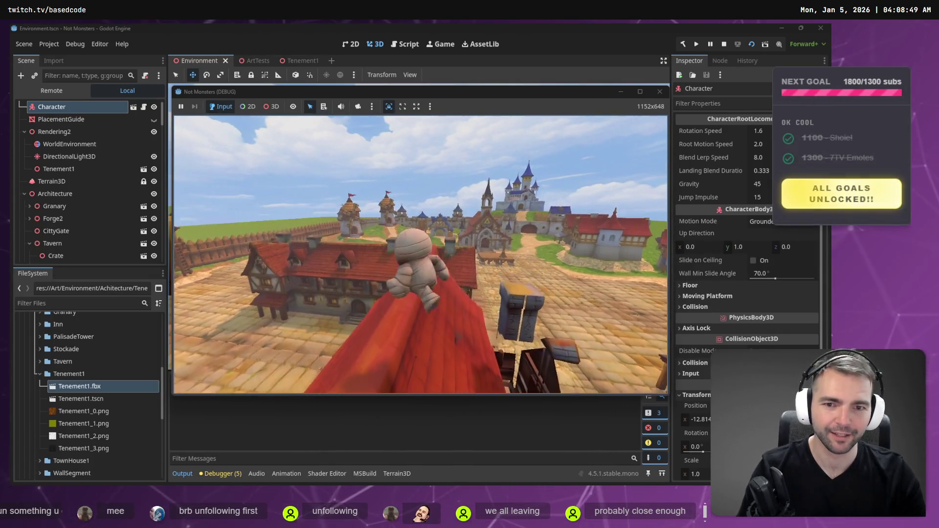
key(w)
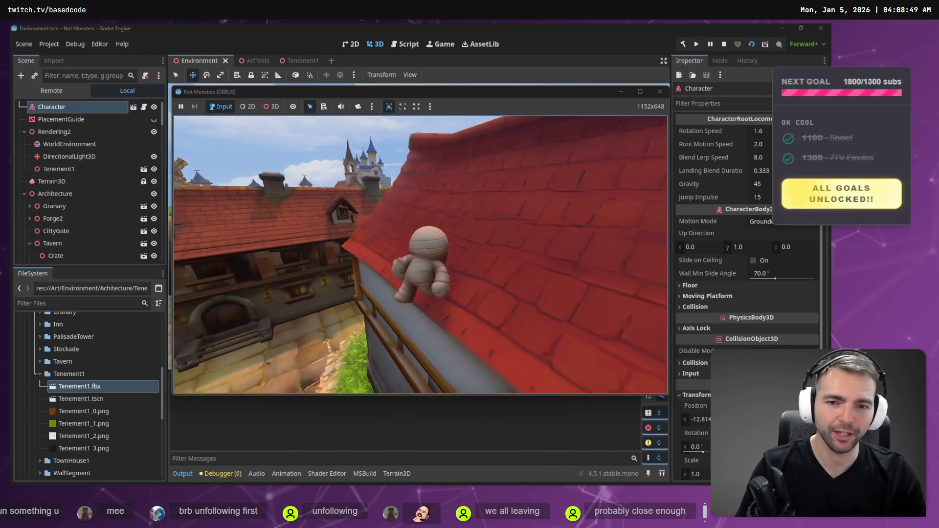
key(w)
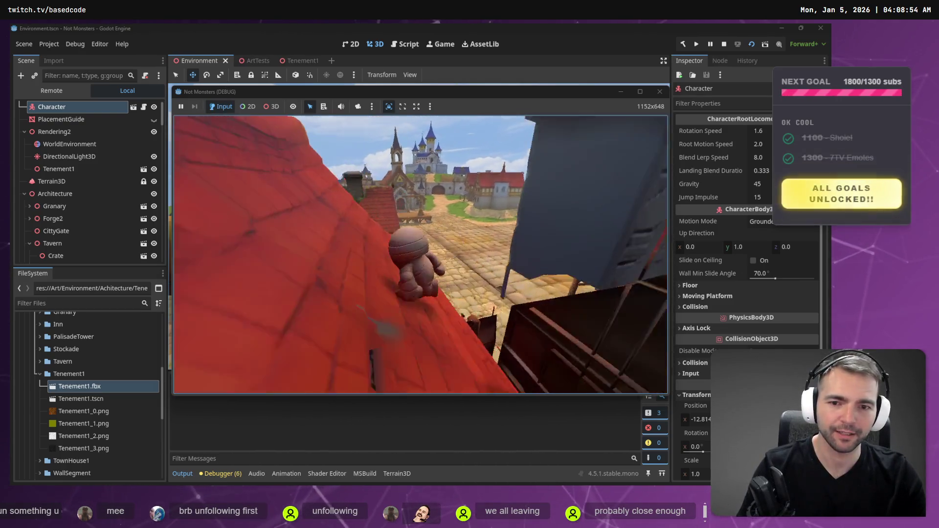
key(w)
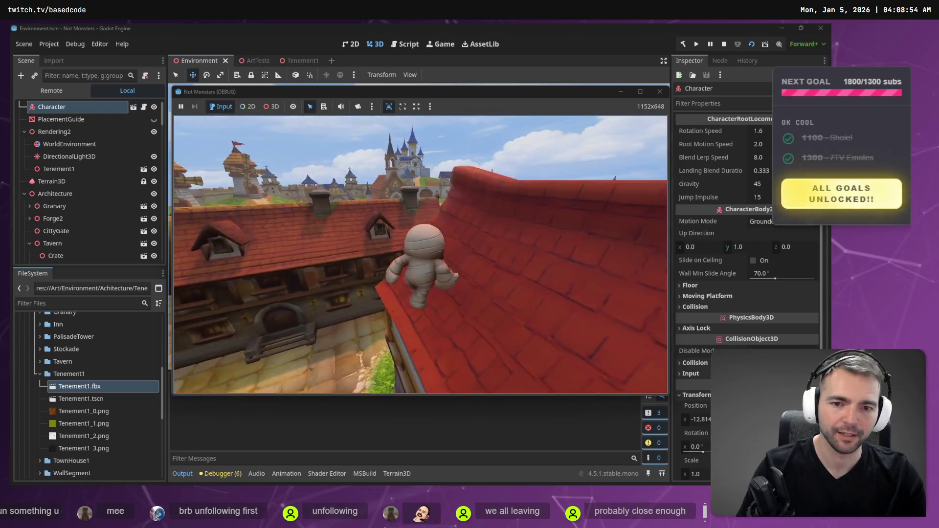
key(w)
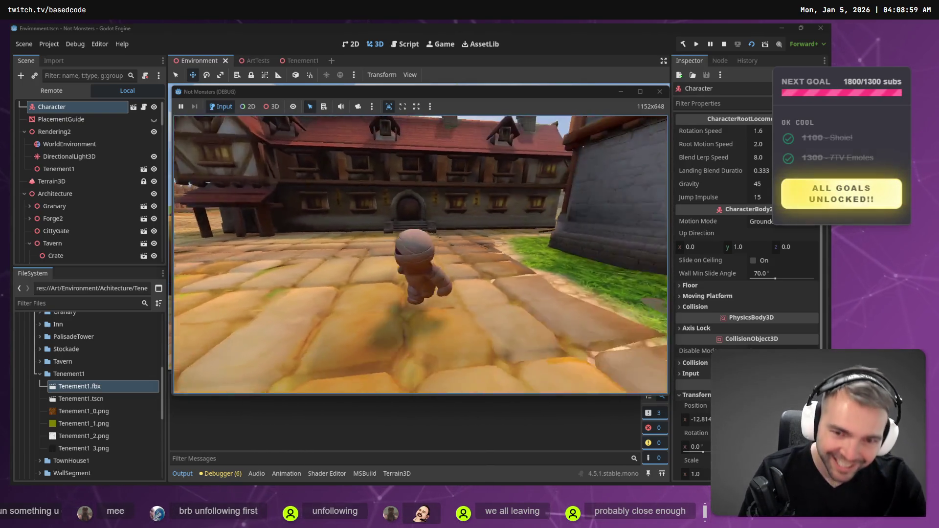
Restart the playtest and run the mummy through the alley, plaza and side alley
key(F5)
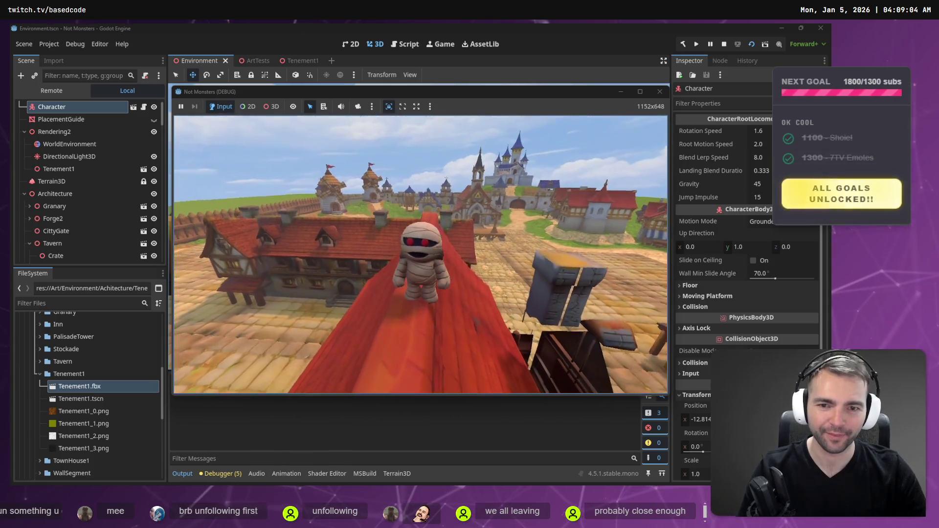
key(w)
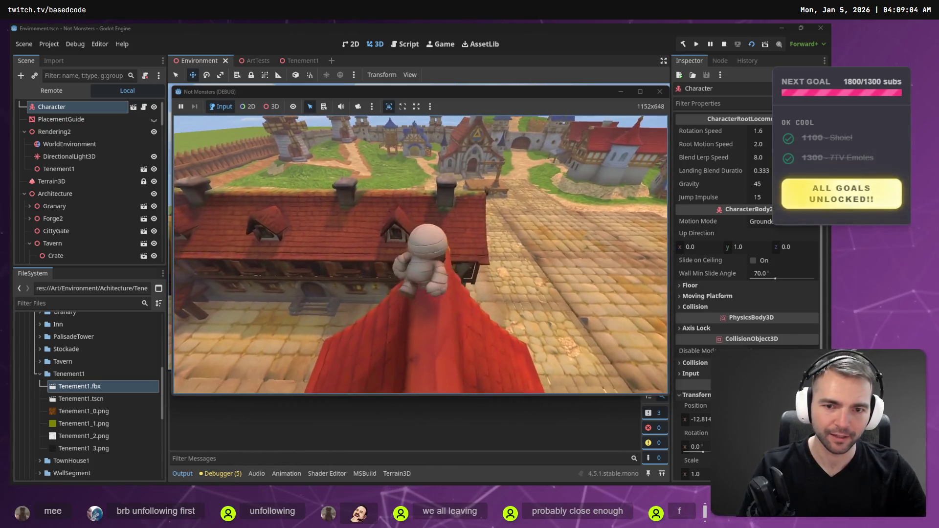
key(s)
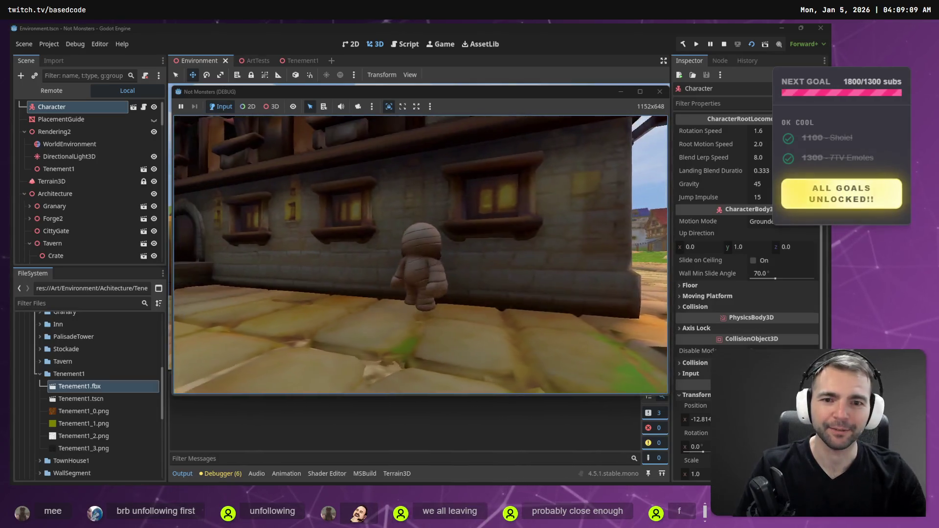
key(s)
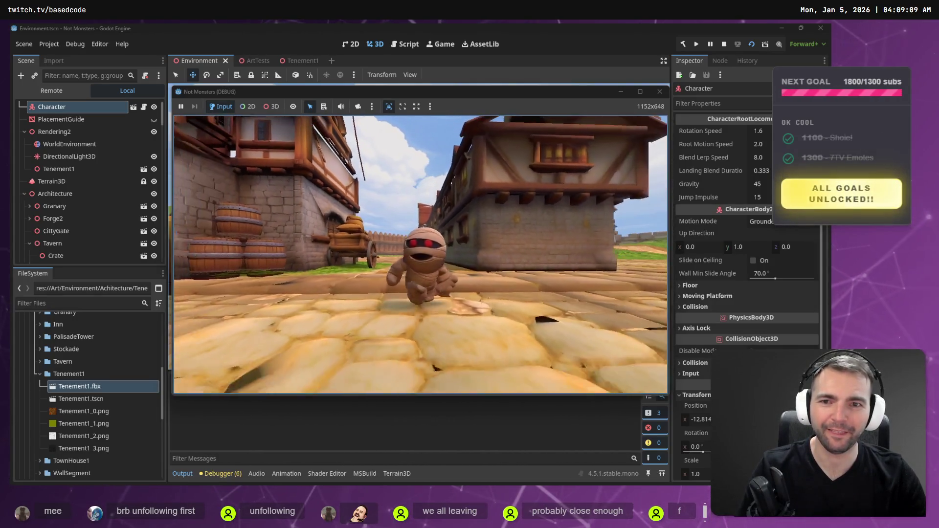
key(w)
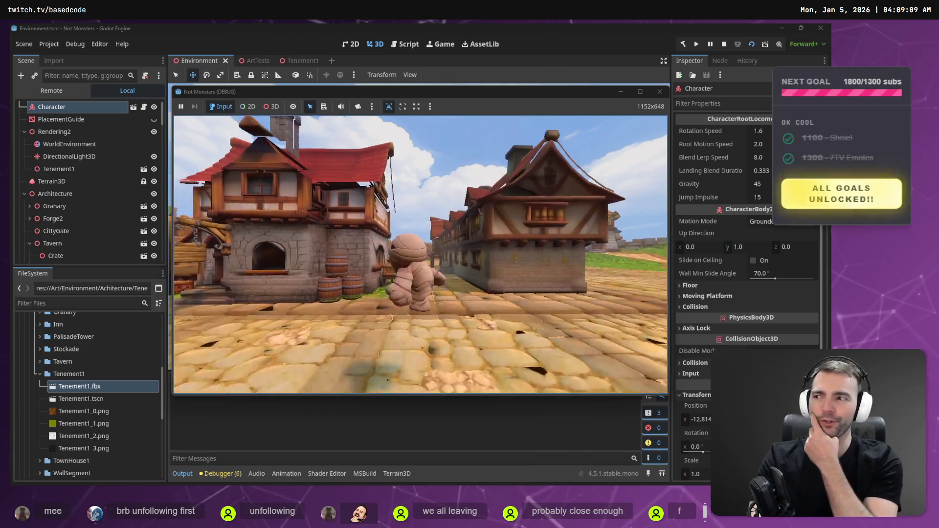
key(s)
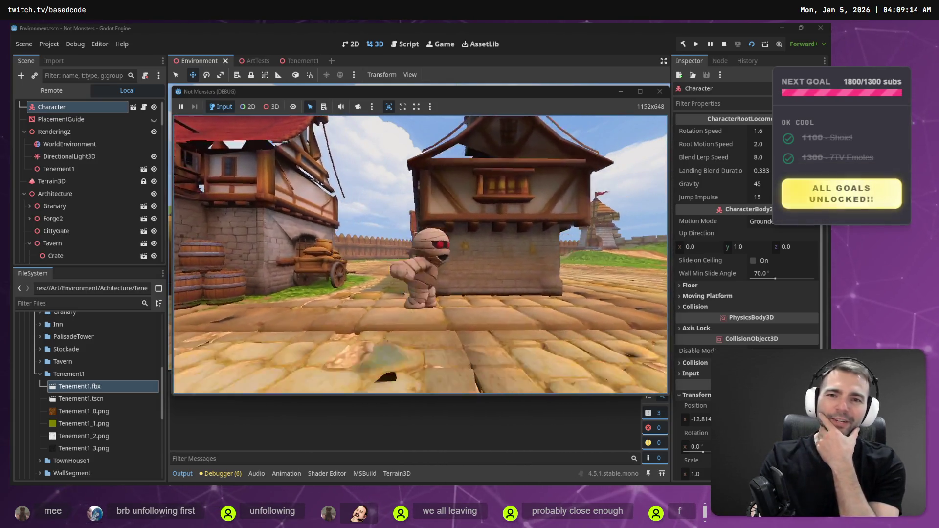
key(w)
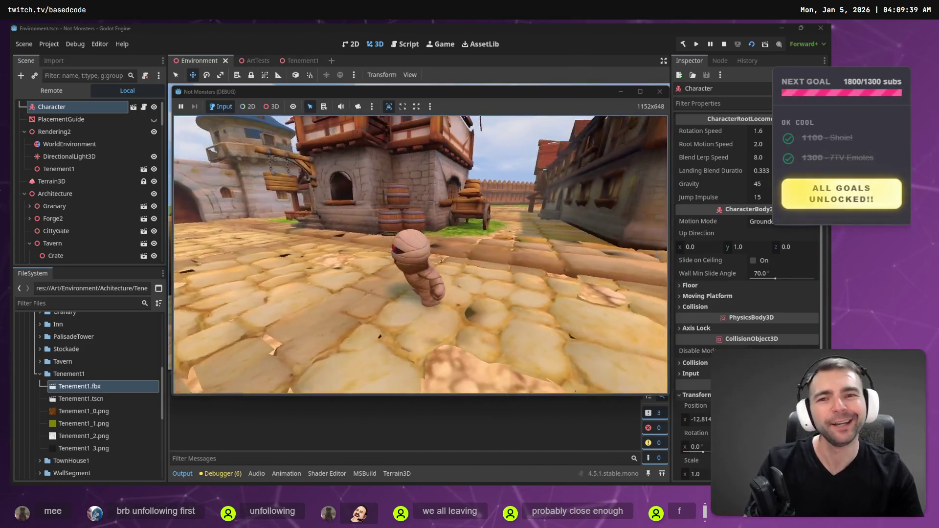
Make the mummy jump twice while running toward the wooden palisade
key(space)
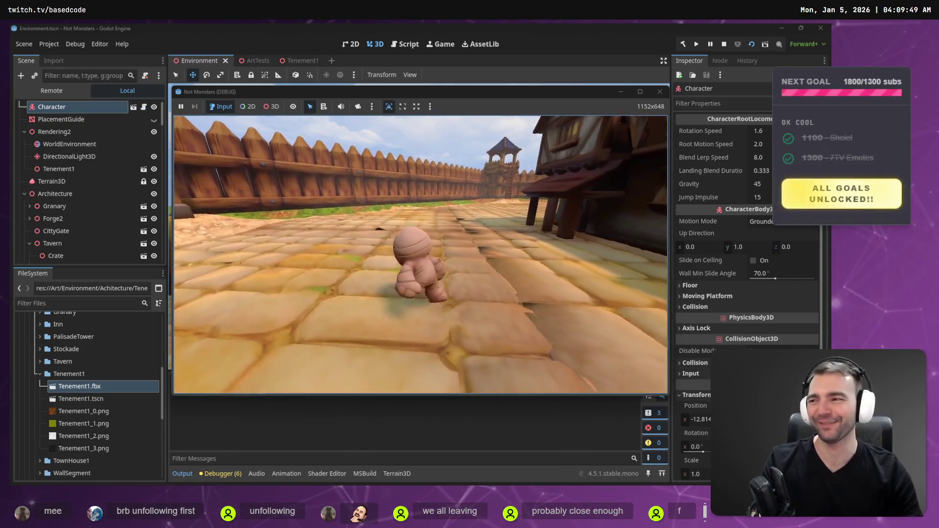
key(space)
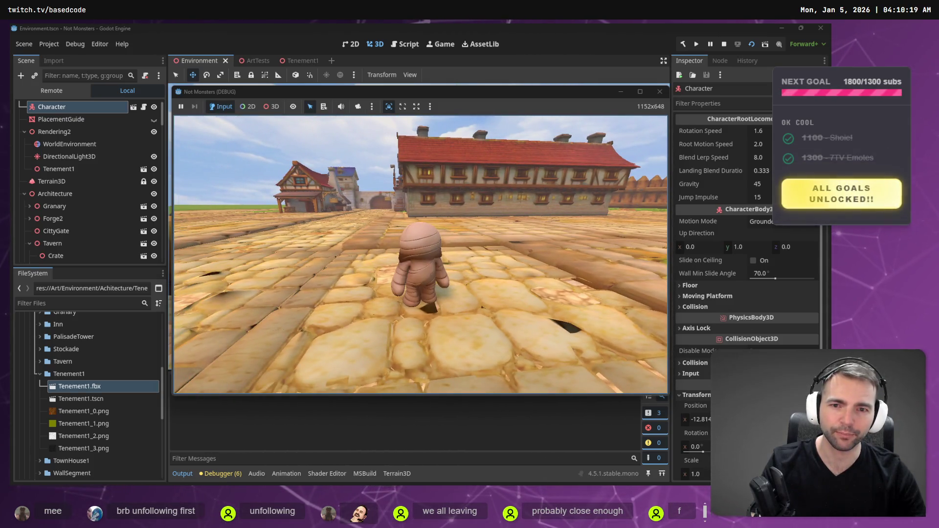
Run the mummy past the tavern and long timber building, then stop the playtest with F8
key(w)
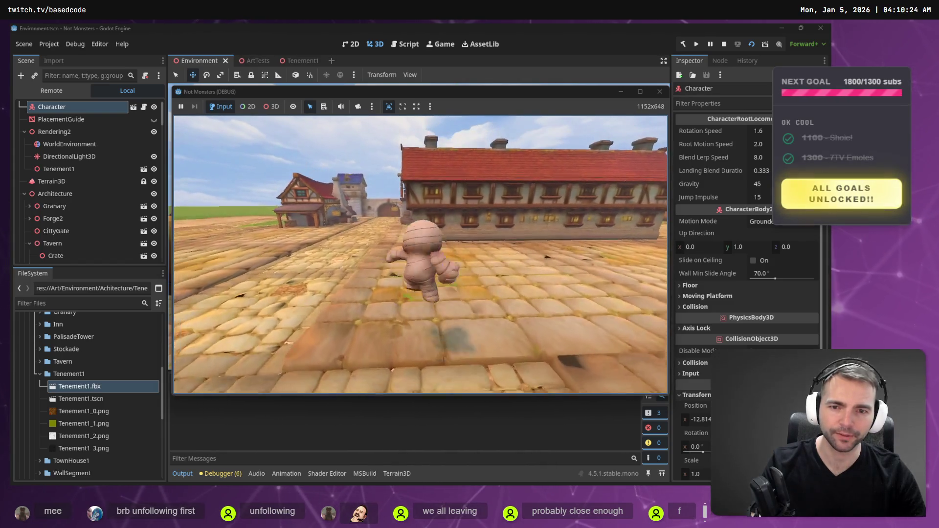
key(w)
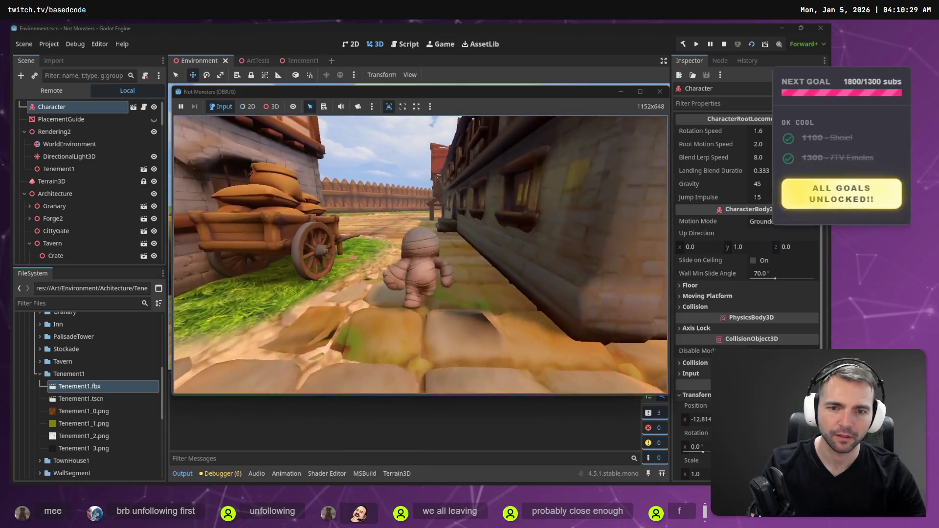
key(w)
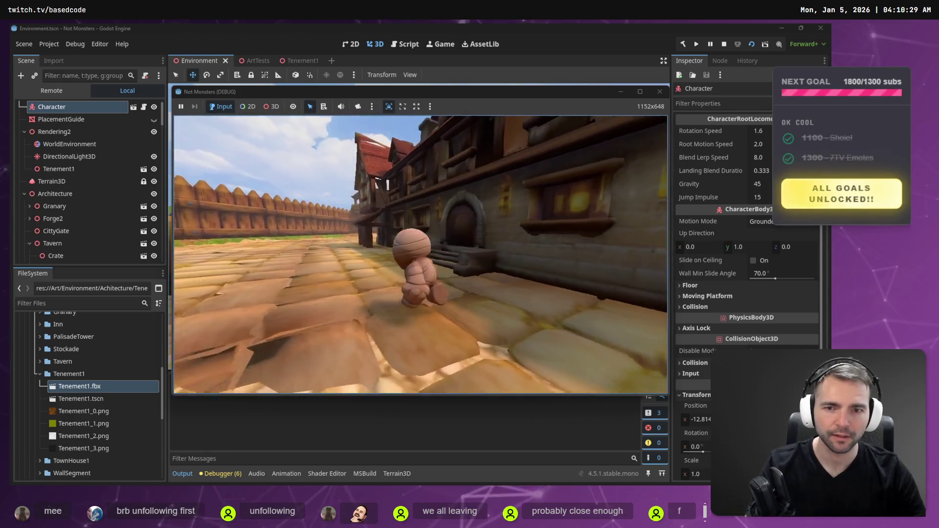
key(w)
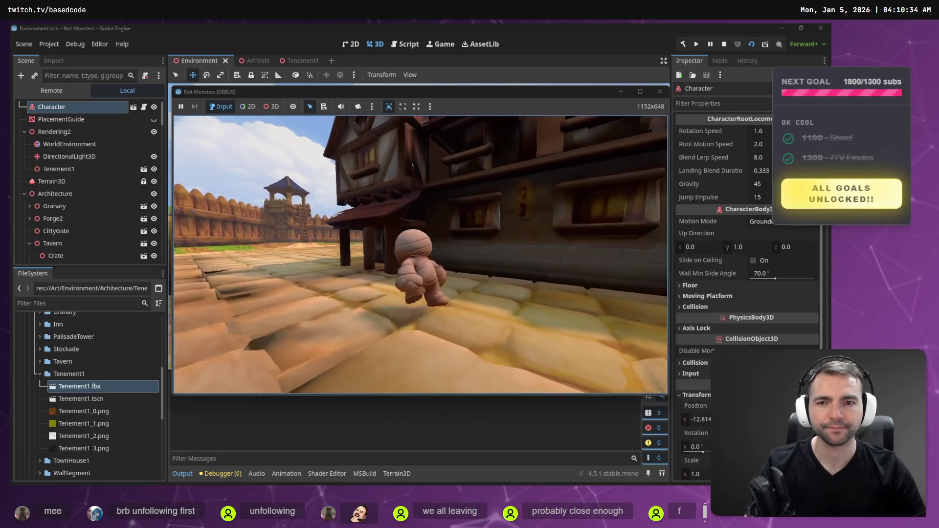
key(w)
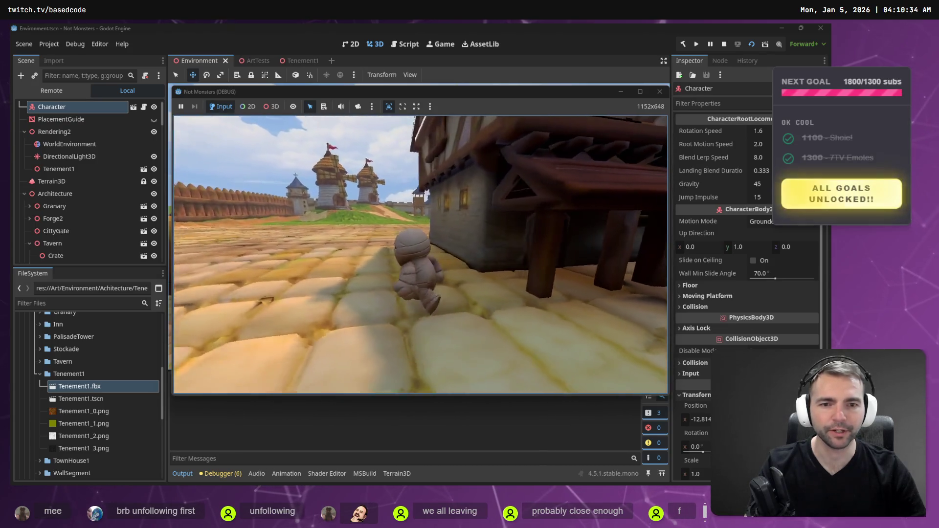
key(w)
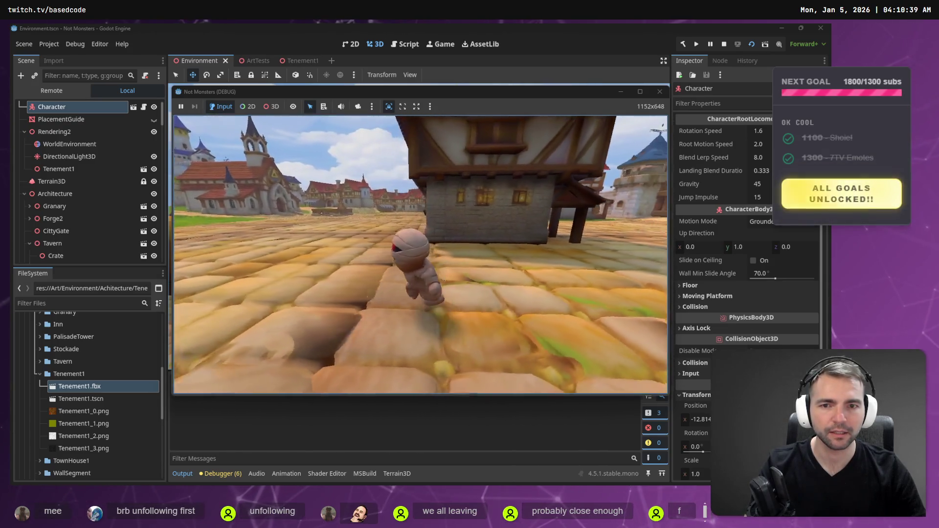
key(w)
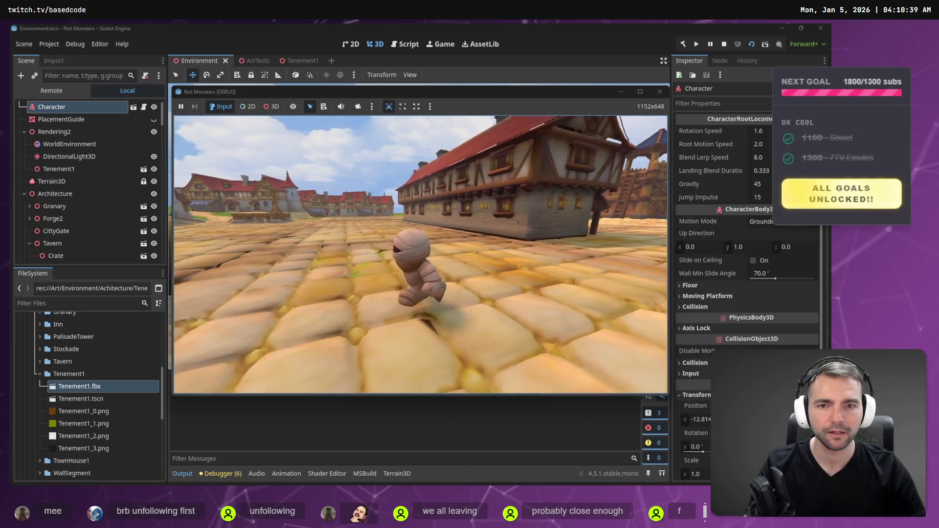
key(w)
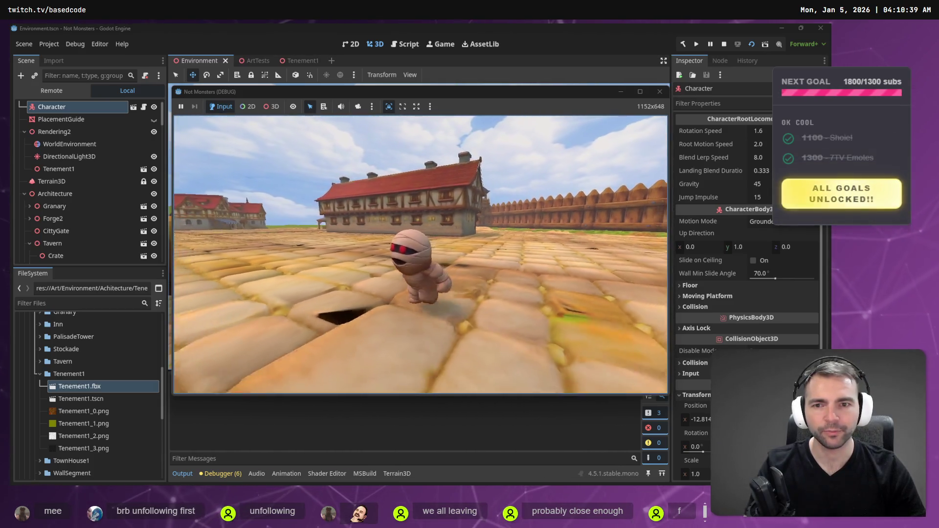
key(w)
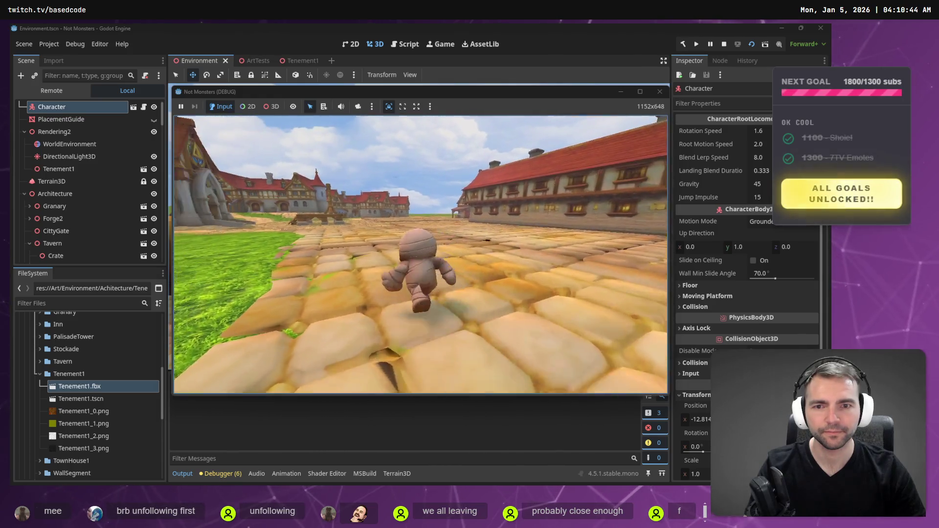
key(w)
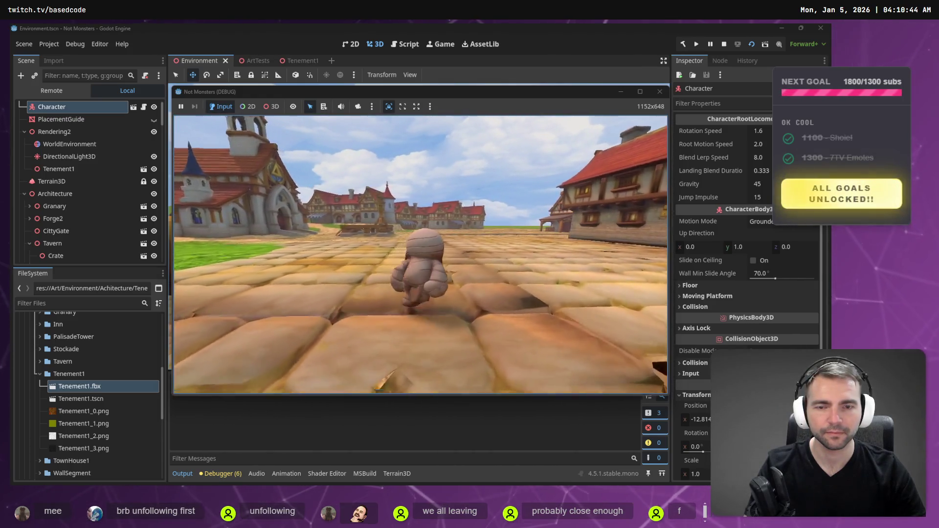
key(F8)
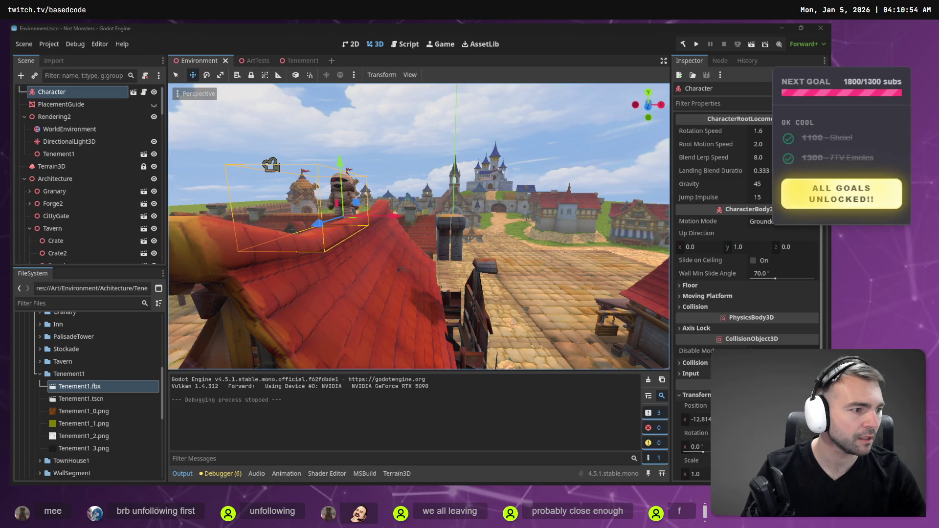
Fly the editor camera through town past the windmills and out over the grass to TownHouse1
mouse_move(469, 202)
mouse_down()
mouse_move(421, 201)
mouse_move(420, 235)
mouse_up()
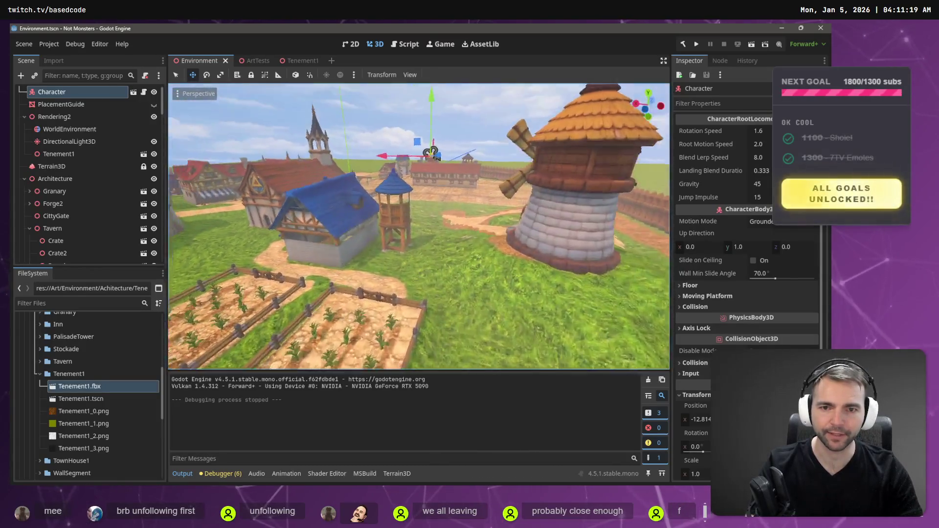
mouse_move(420, 235)
mouse_down()
mouse_move(421, 264)
mouse_move(334, 301)
mouse_up()
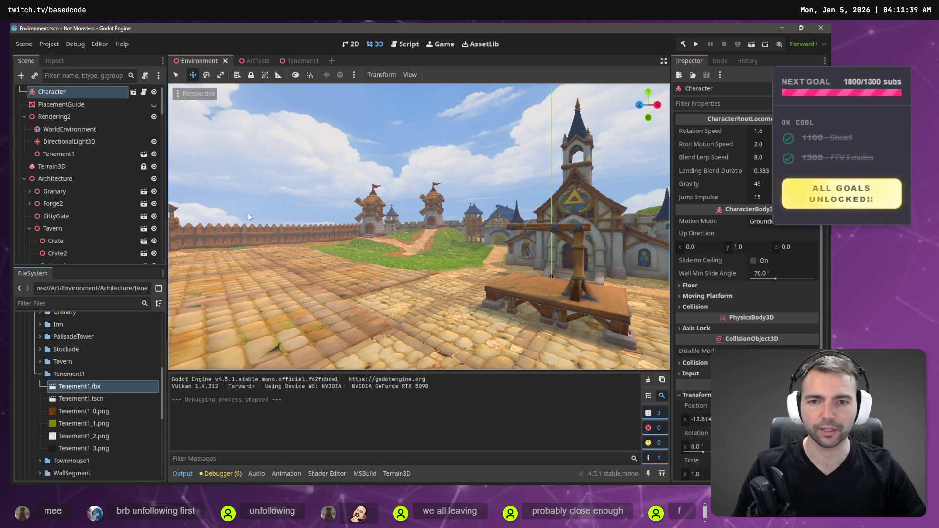
drag(334, 300, 331, 301)
drag(395, 205, 395, 206)
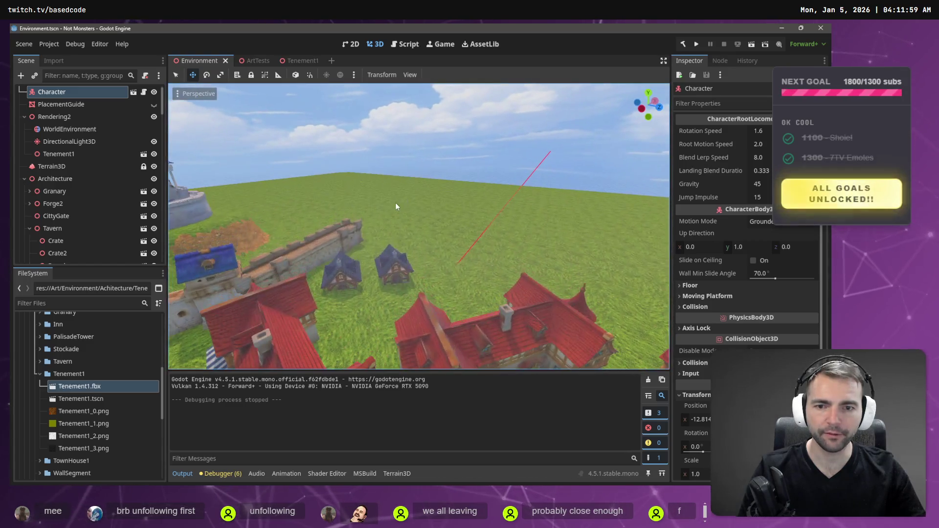
click(400, 264)
Move TownHouse1 into the cobbled square and rotate it about its vertical axis
drag(400, 264, 446, 263)
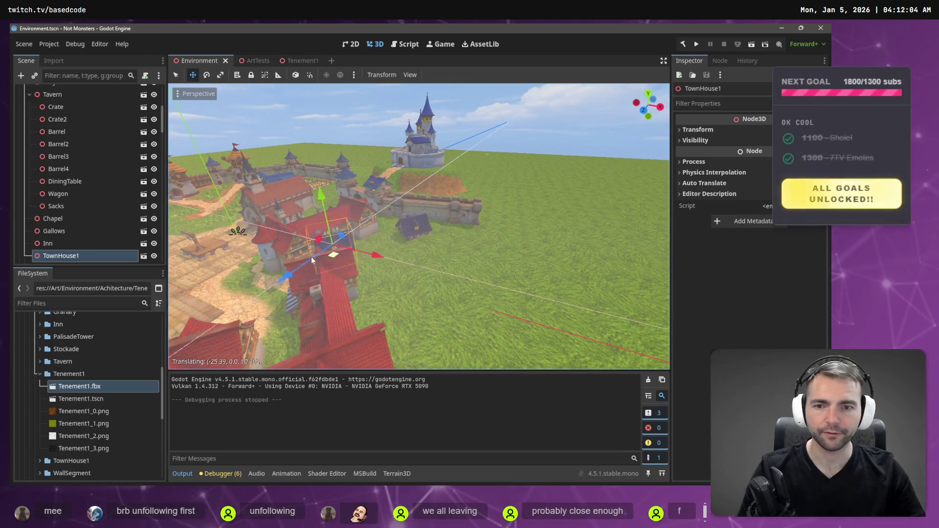
drag(140, 282, 139, 282)
key(f)
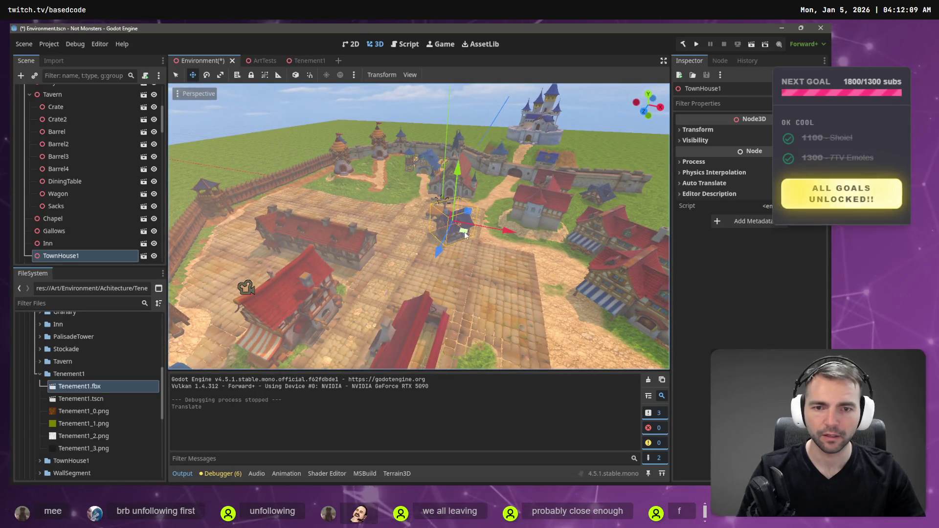
drag(262, 279, 243, 289)
key(f)
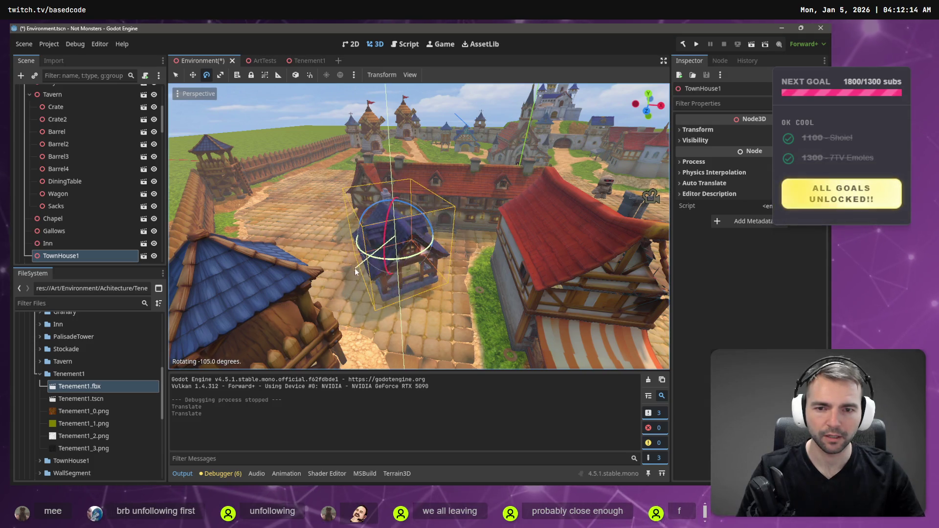
drag(99, 300, 99, 277)
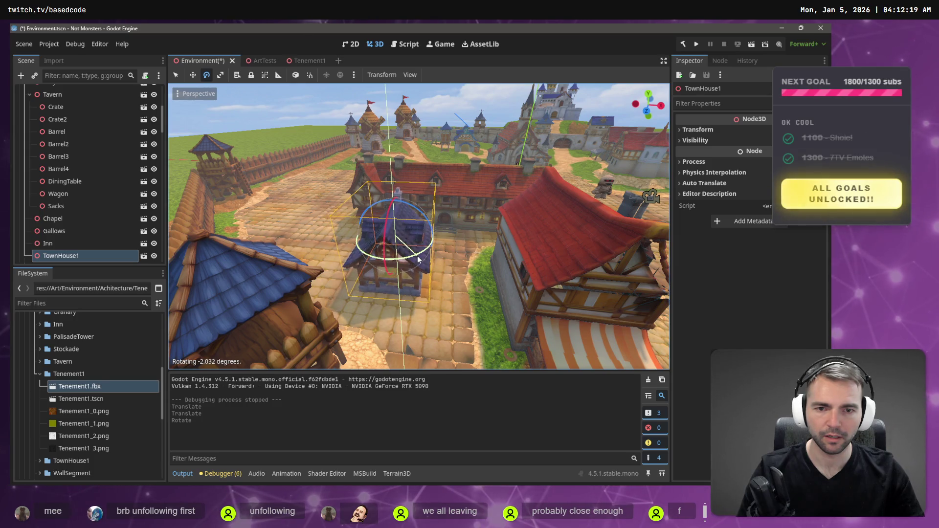
Slide Tenement1 left along the X axis to sit beside TownHouse1
key(w)
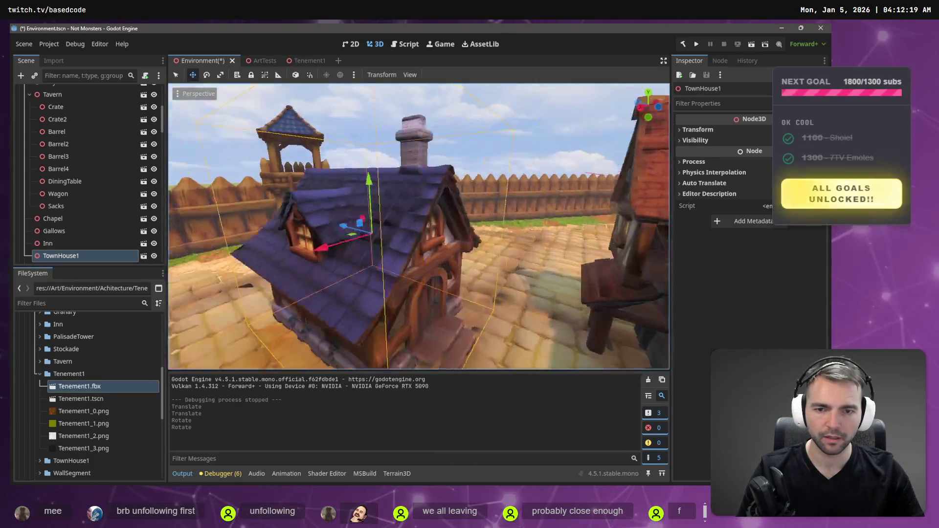
key(s)
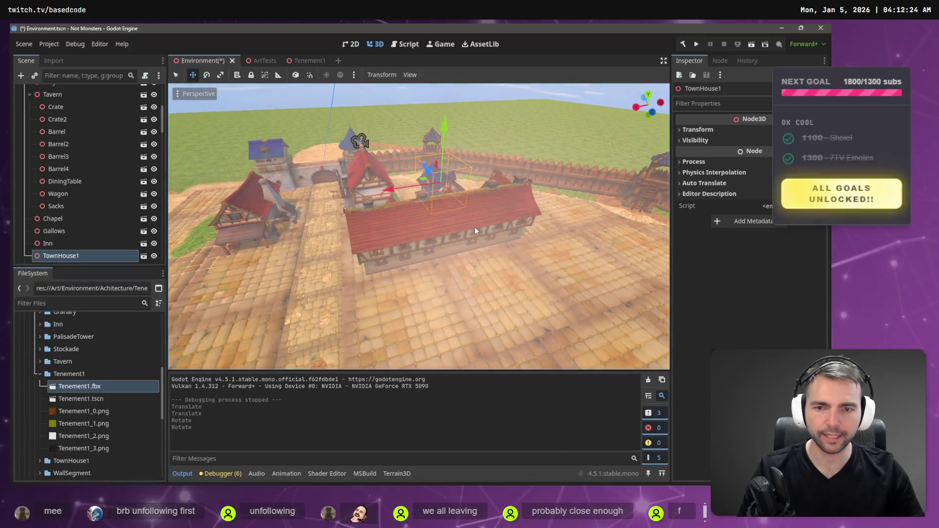
drag(391, 251, 383, 252)
mouse_move(363, 141)
mouse_down()
mouse_move(246, 174)
mouse_move(378, 177)
mouse_move(282, 181)
mouse_move(305, 182)
mouse_up()
Adjust TownHouse1's vertical rotation slightly, undoing a stray turn, and save the scene
drag(428, 255, 415, 240)
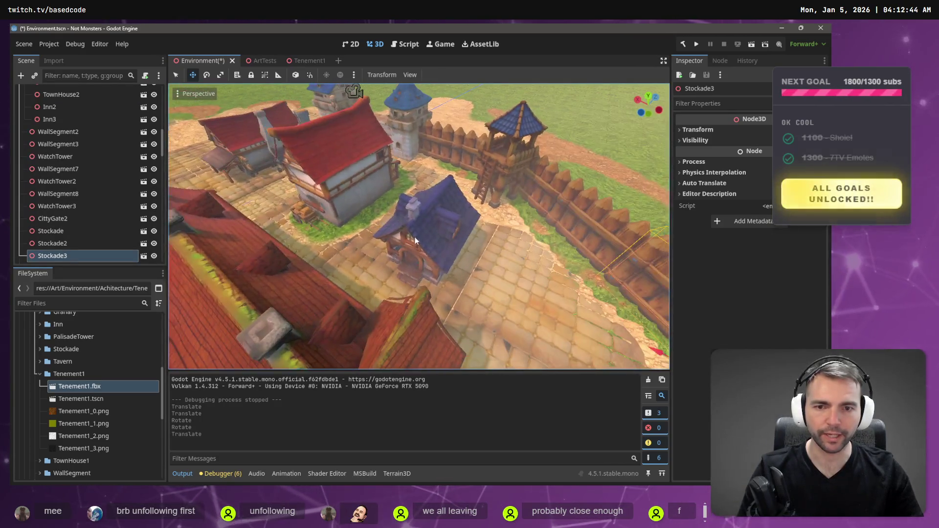
scroll(444, 235, down, 3)
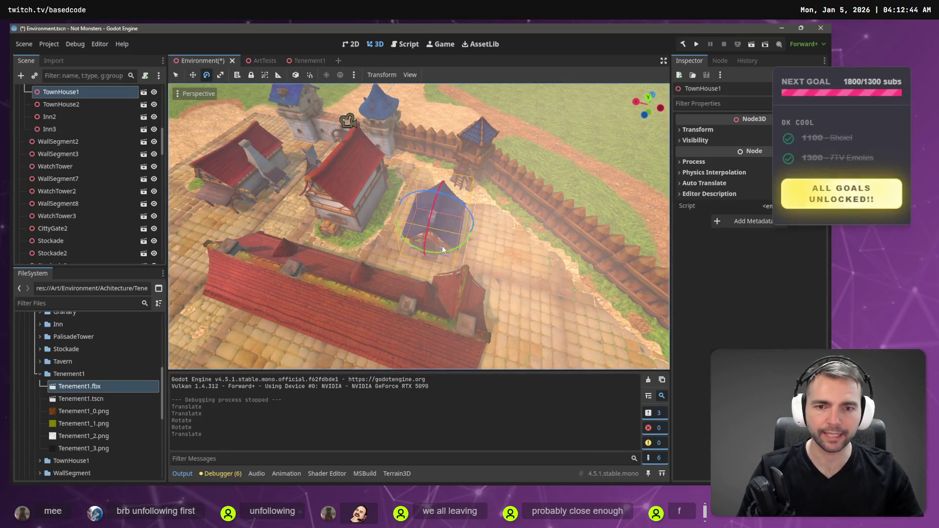
click(453, 250)
key(ctrl+z)
drag(463, 245, 464, 249)
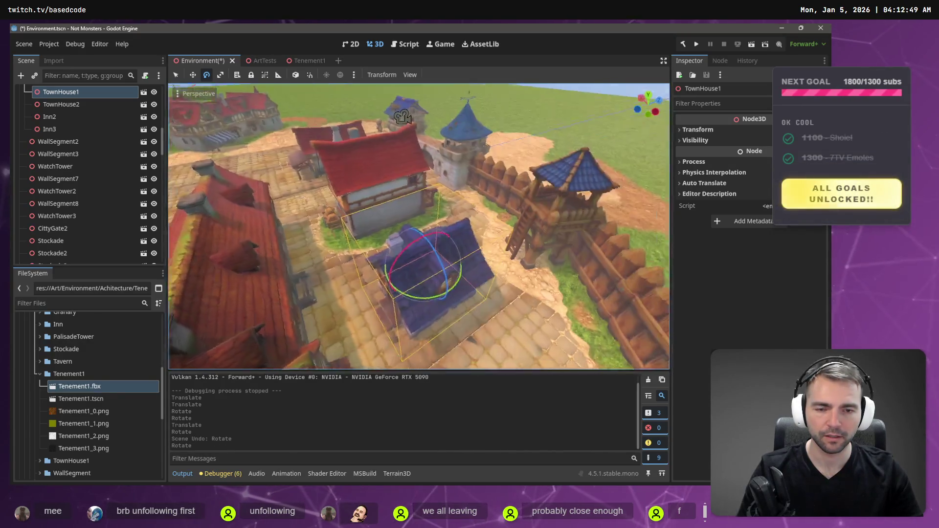
key(w)
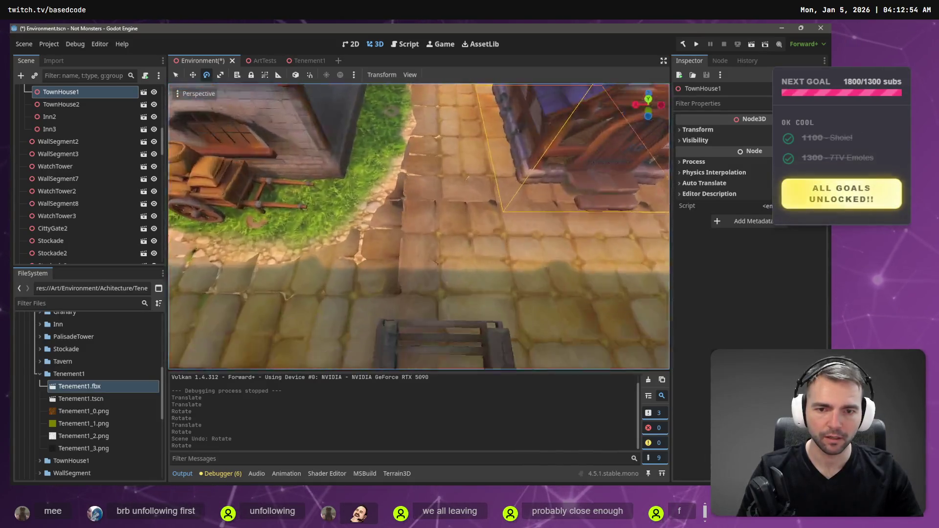
key(s)
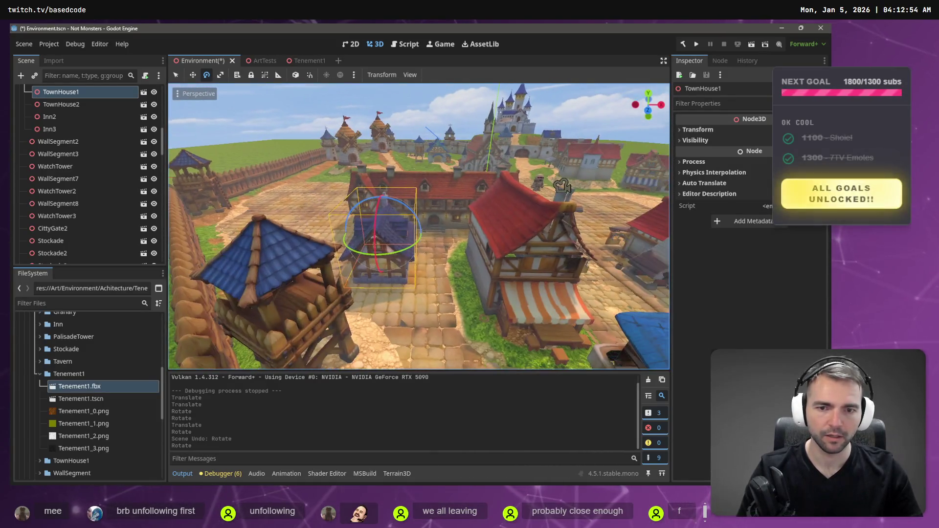
key(w)
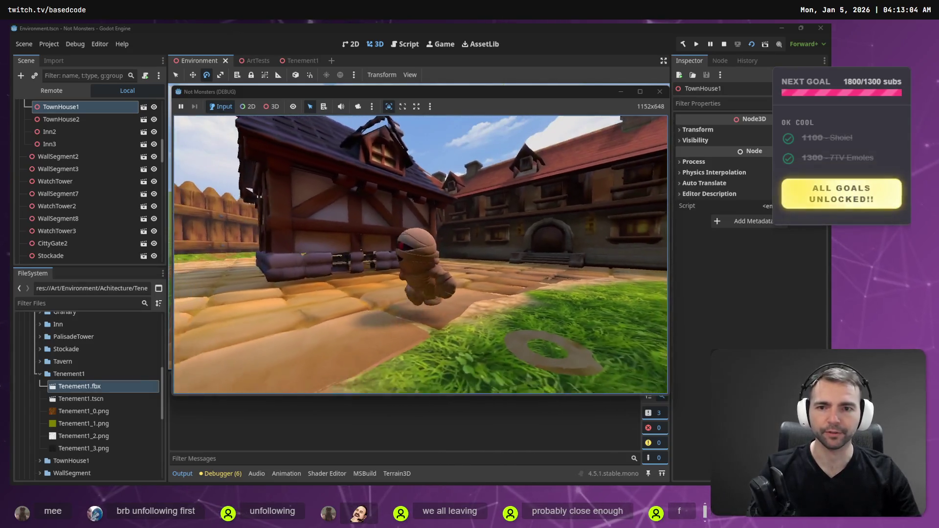
Stop the game, rotate TownHouse1 from -120 to -90 degrees, then run and stop a playtest
key(w)
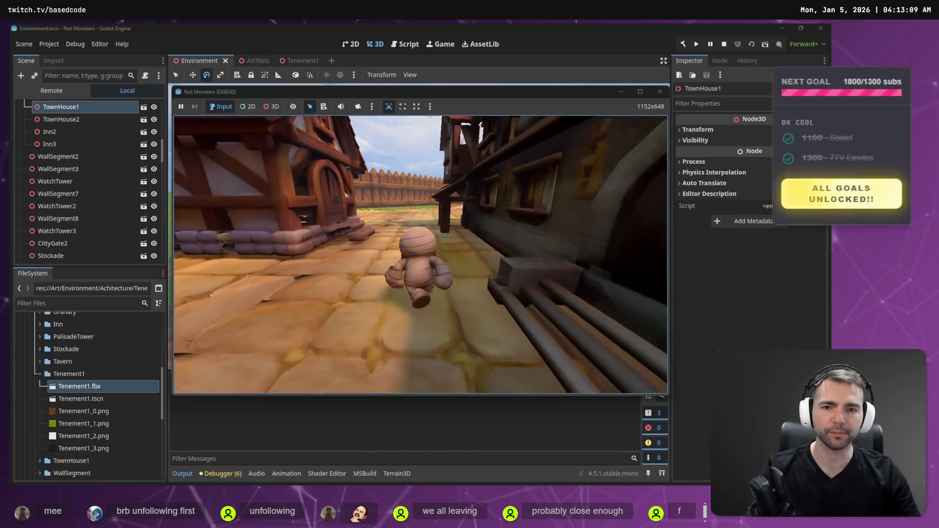
key(F8)
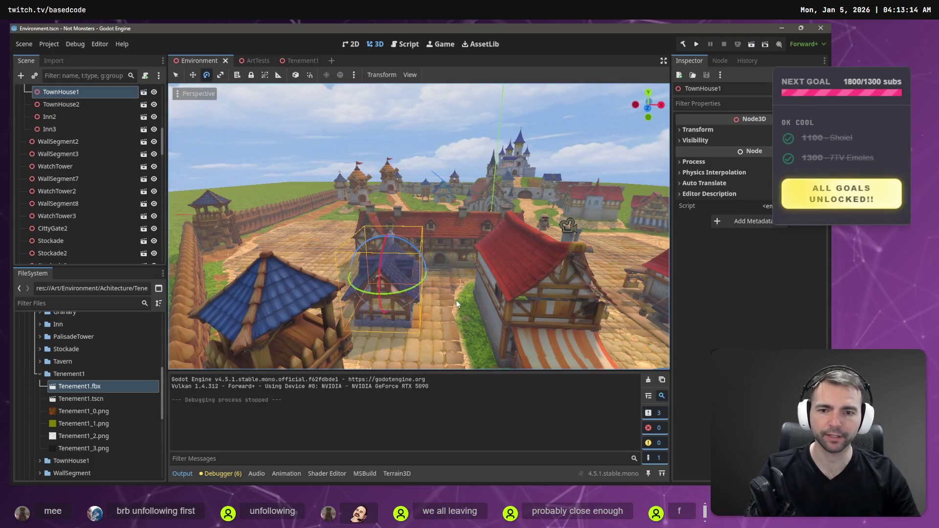
drag(350, 306, 374, 303)
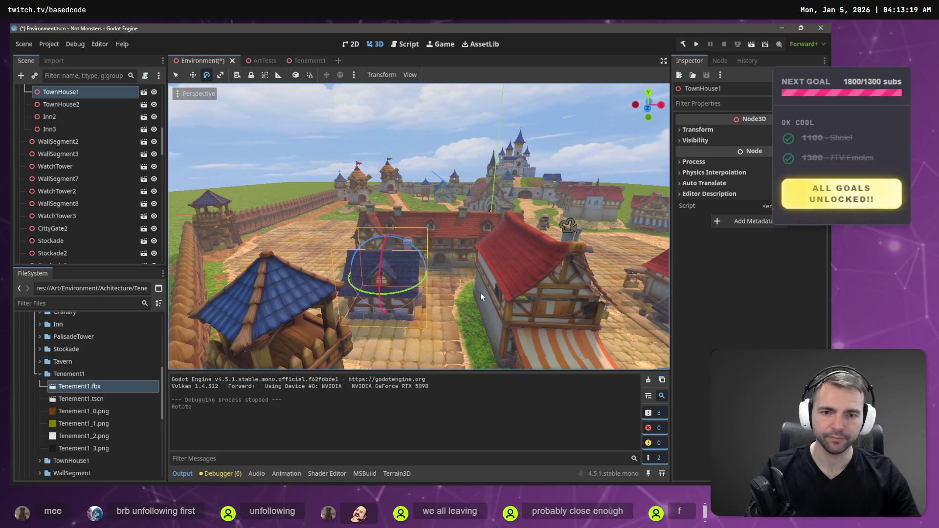
key(F6)
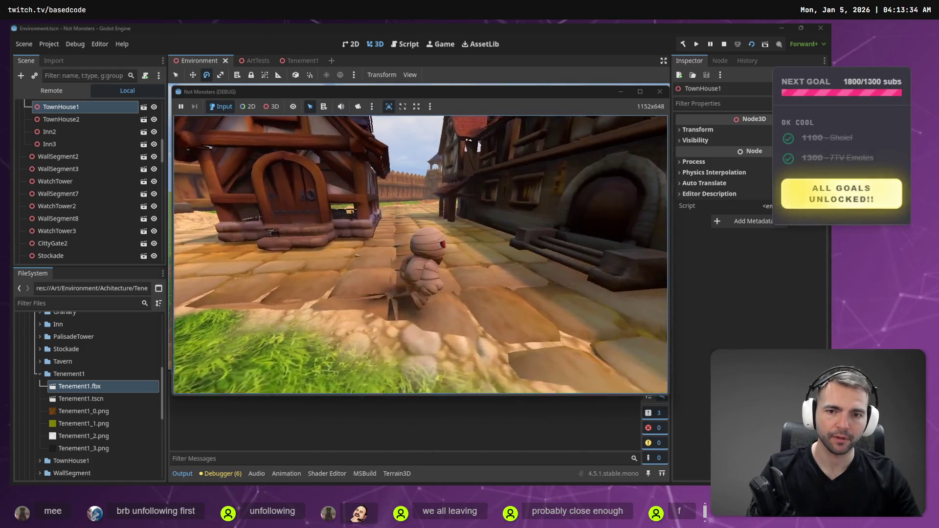
key(Escape)
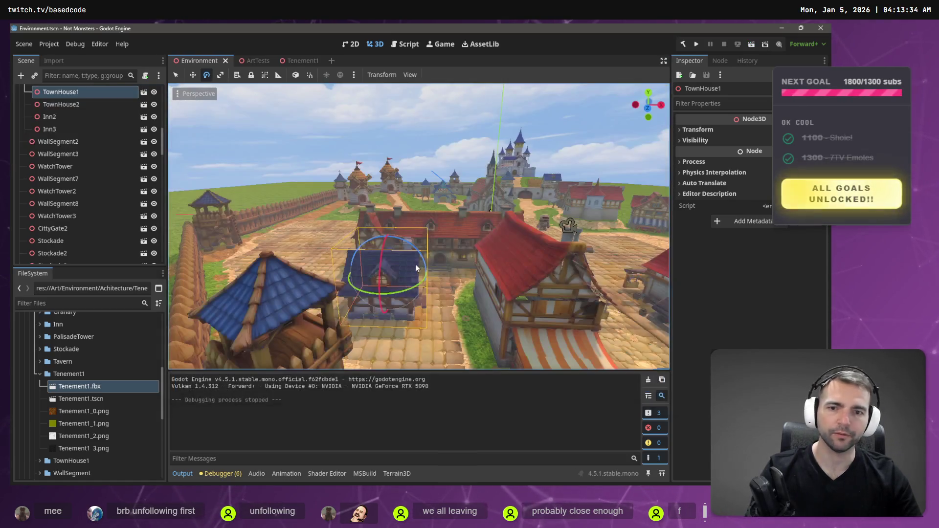
From a top view, move TownHouse1 2 units along Z, then save the Environment scene
drag(422, 279, 453, 274)
key(w)
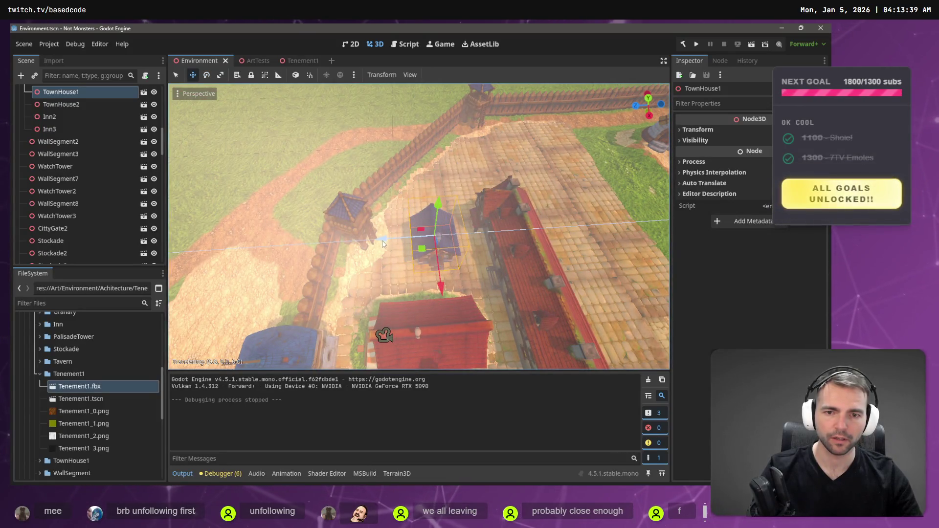
drag(387, 240, 376, 244)
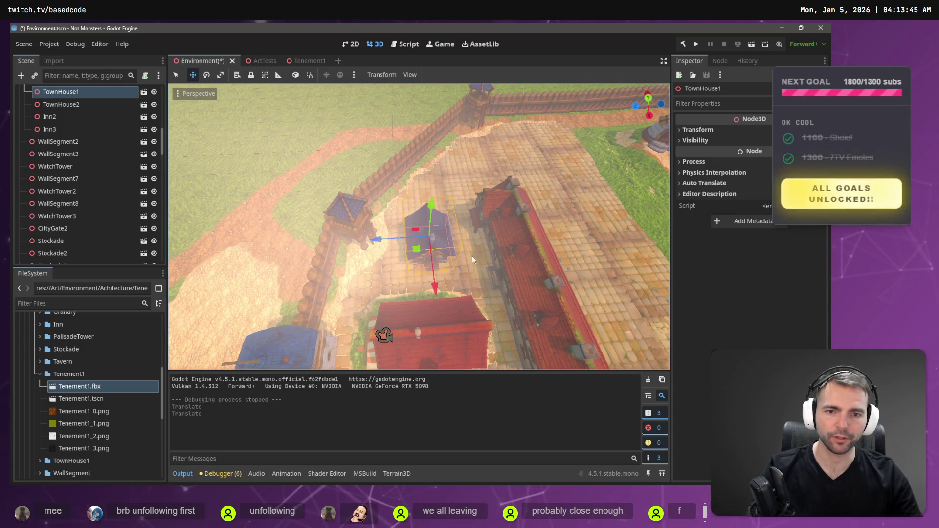
drag(437, 216, 431, 164)
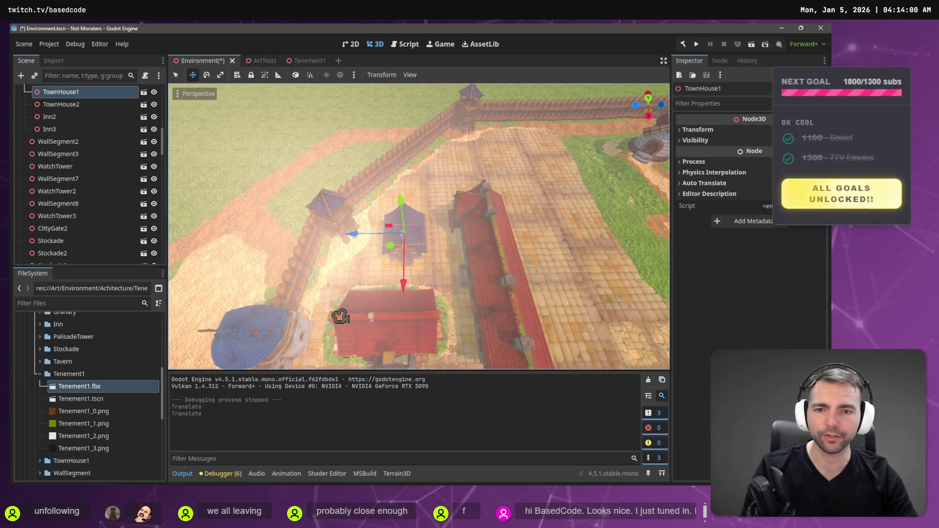
key(ctrl+s)
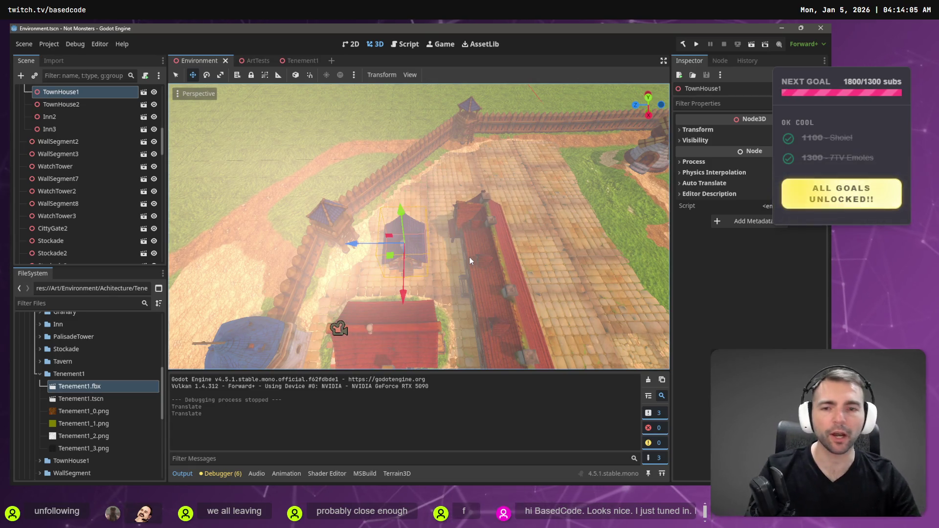
right_click(467, 255)
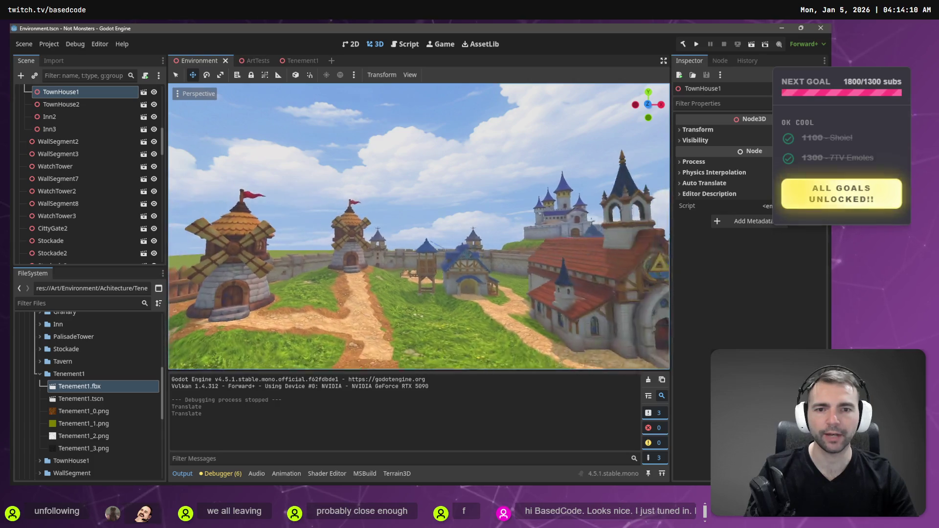
key(w)
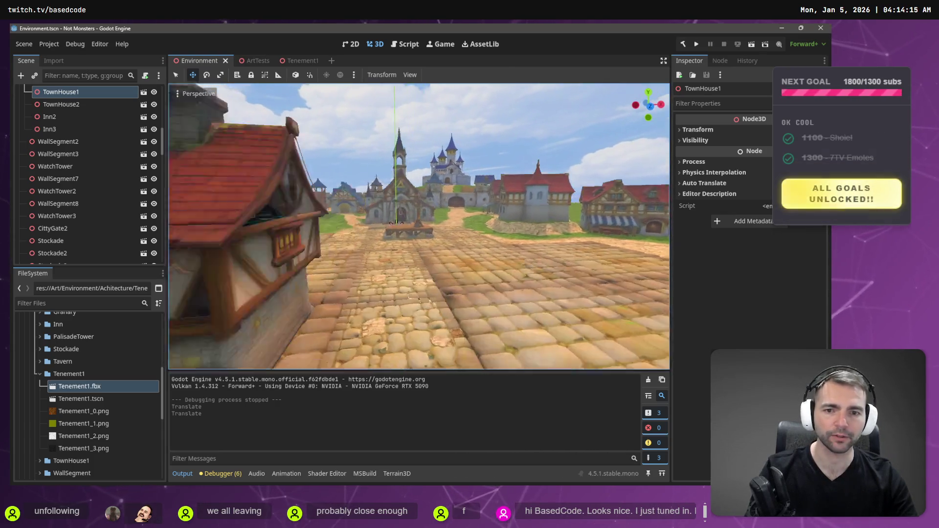
key(w)
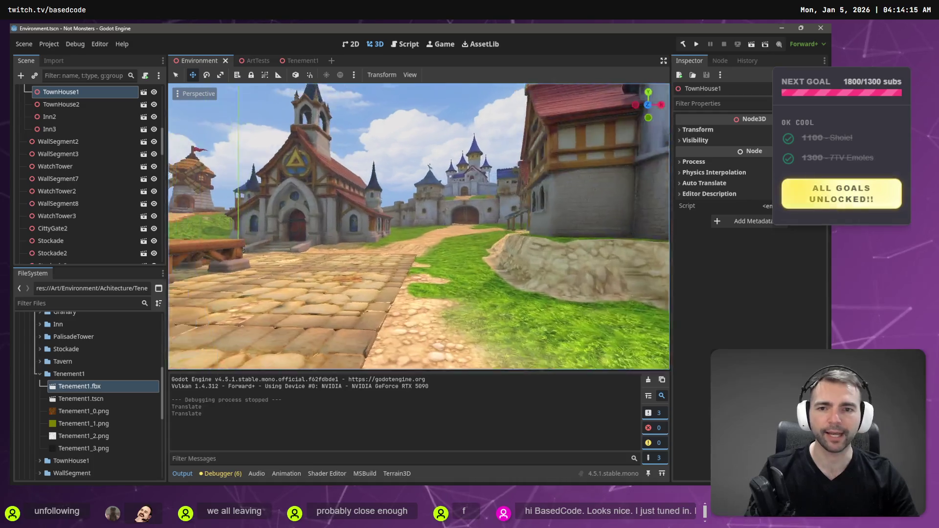
key(w)
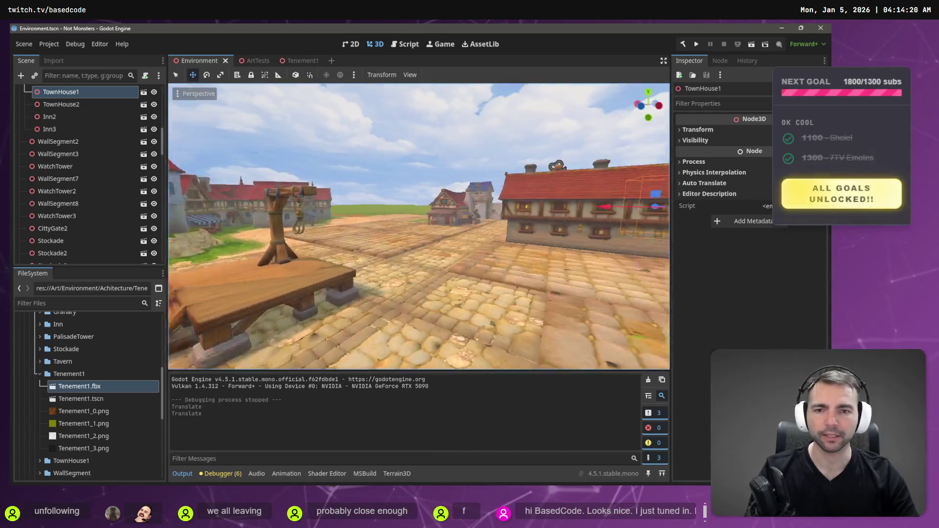
key(w)
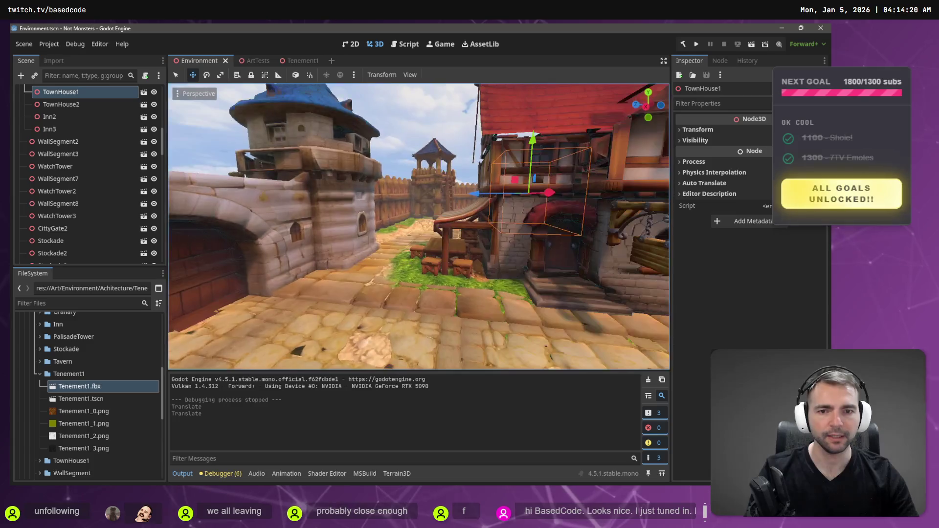
key(s)
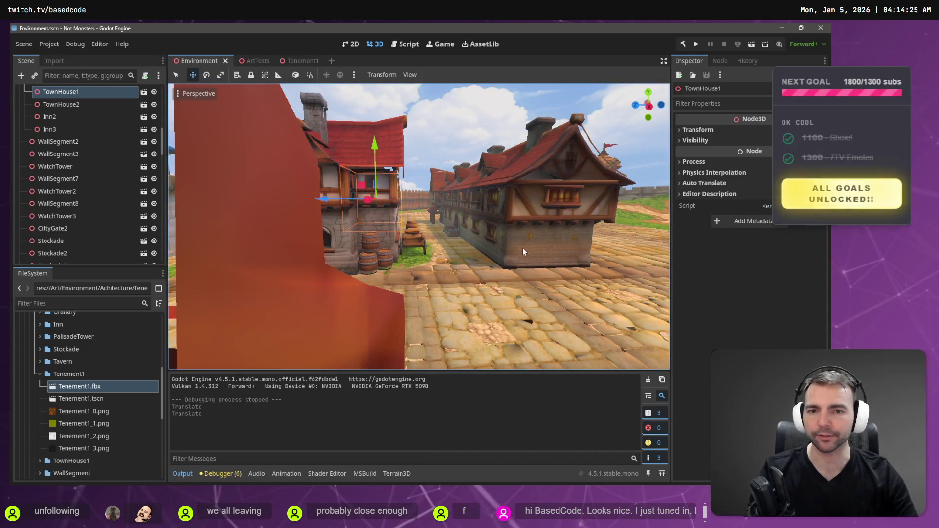
key(w)
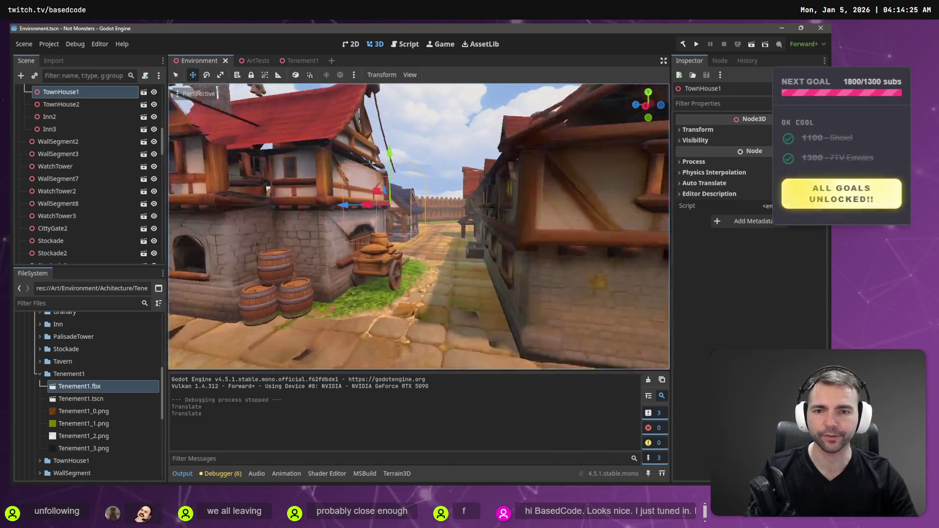
key(s)
key(e)
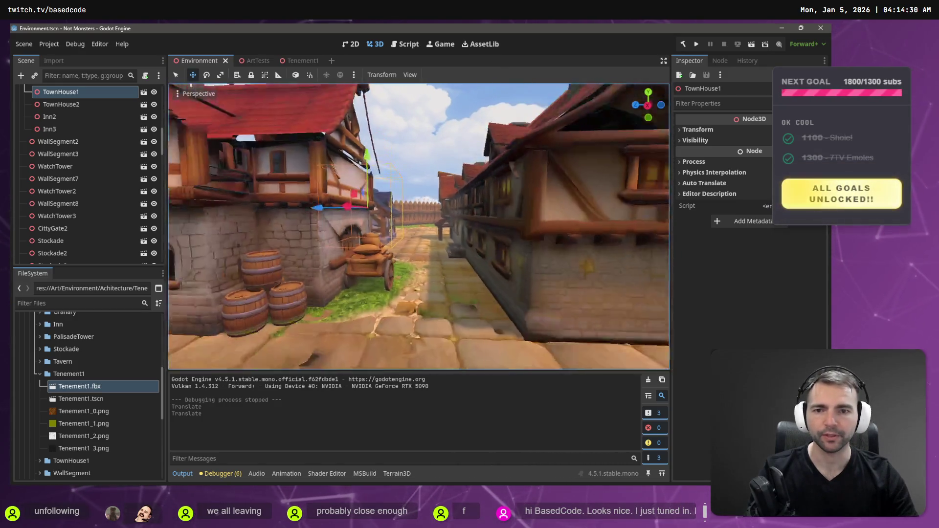
key(s)
key(ctrl+s)
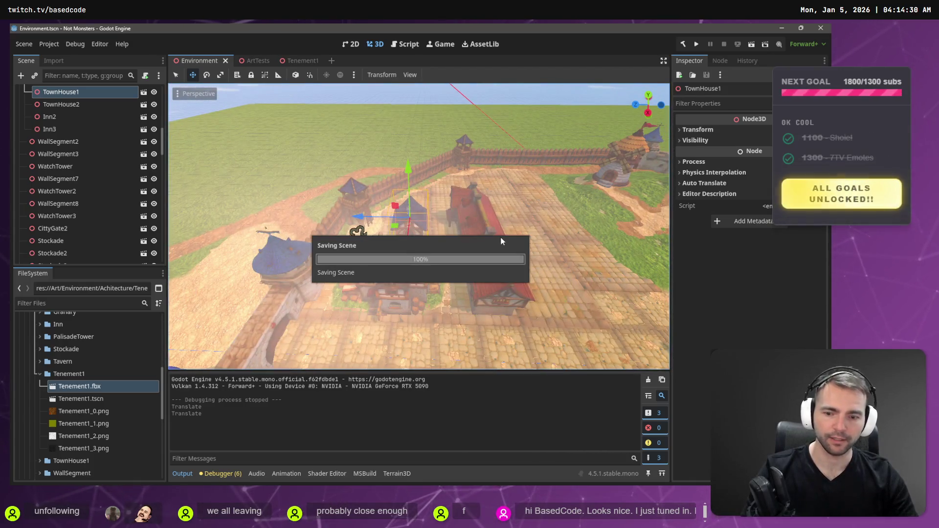
key(F6)
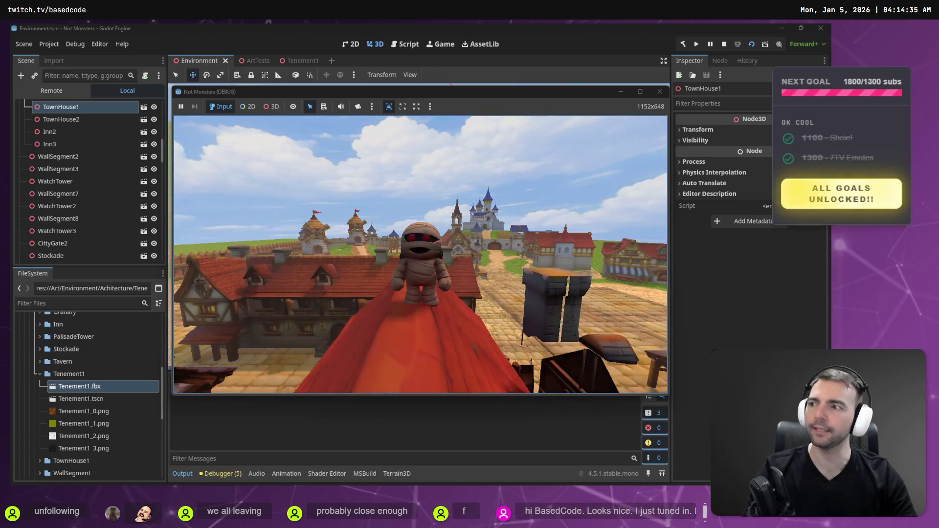
Run the mummy off the roof ridge and down the street past the barrel building
key(w)
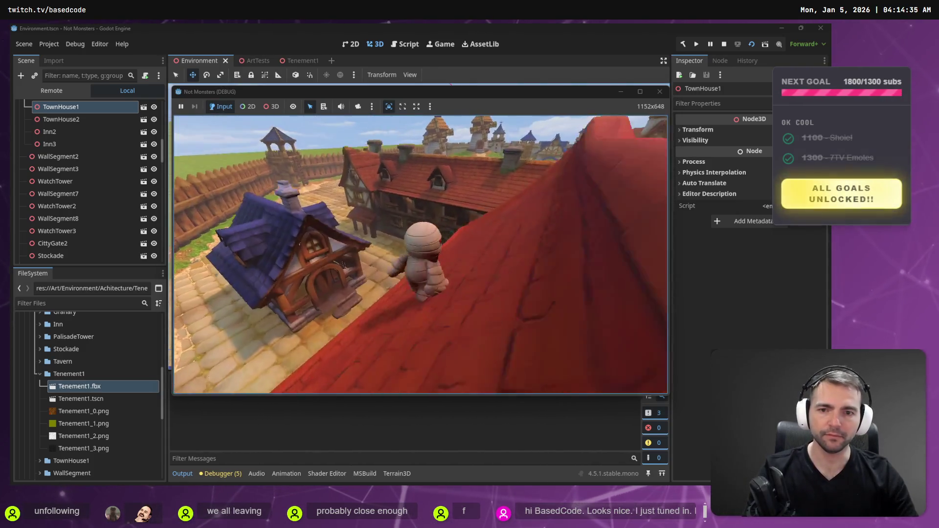
key(w)
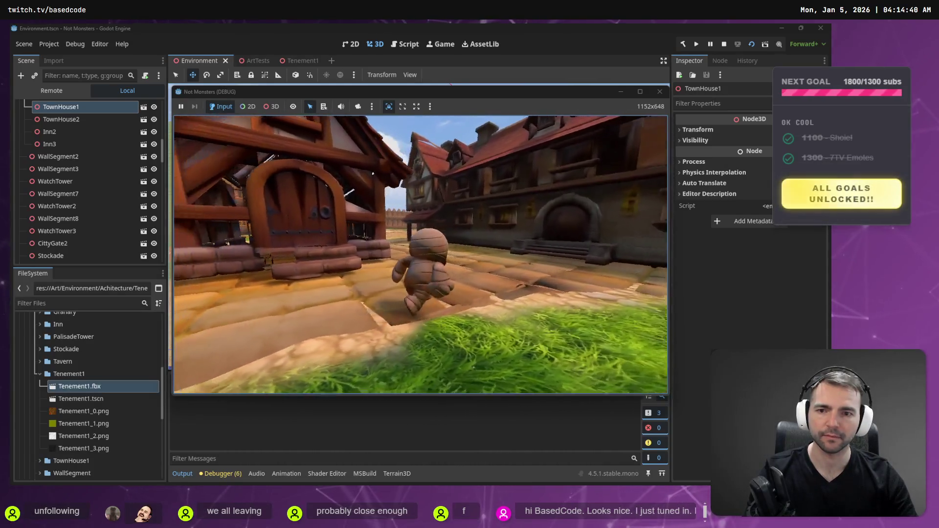
key(s)
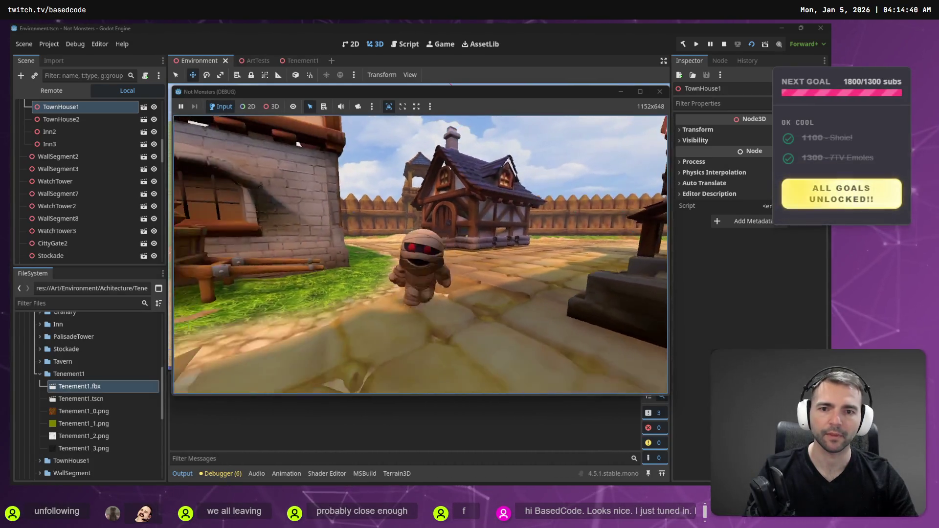
key(s)
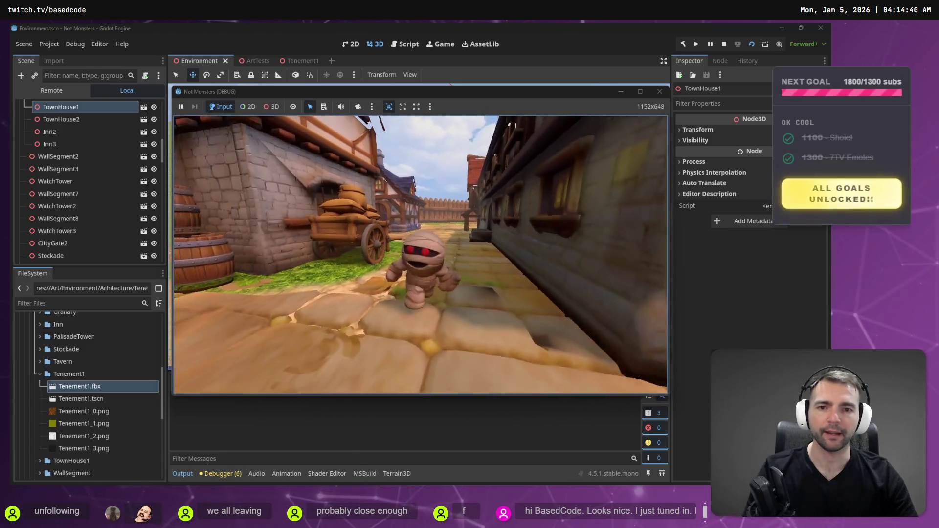
key(w)
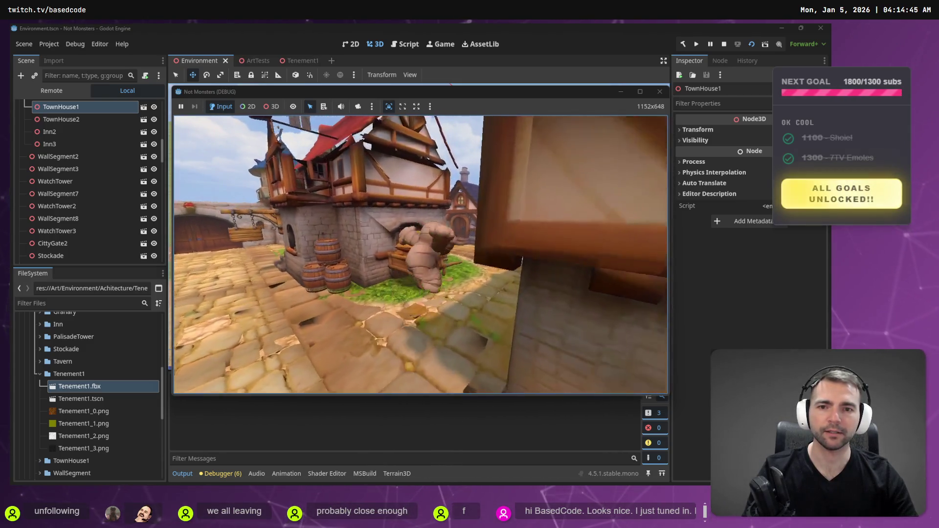
key(w)
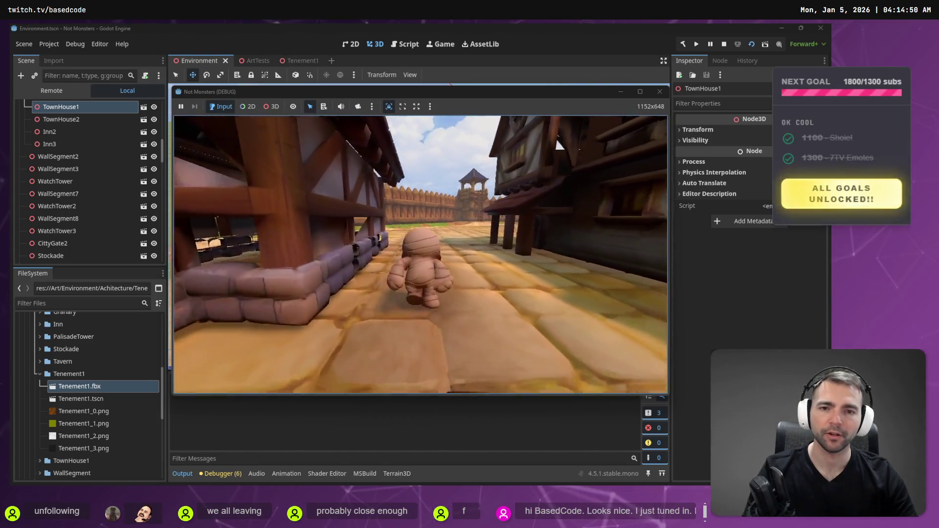
key(w)
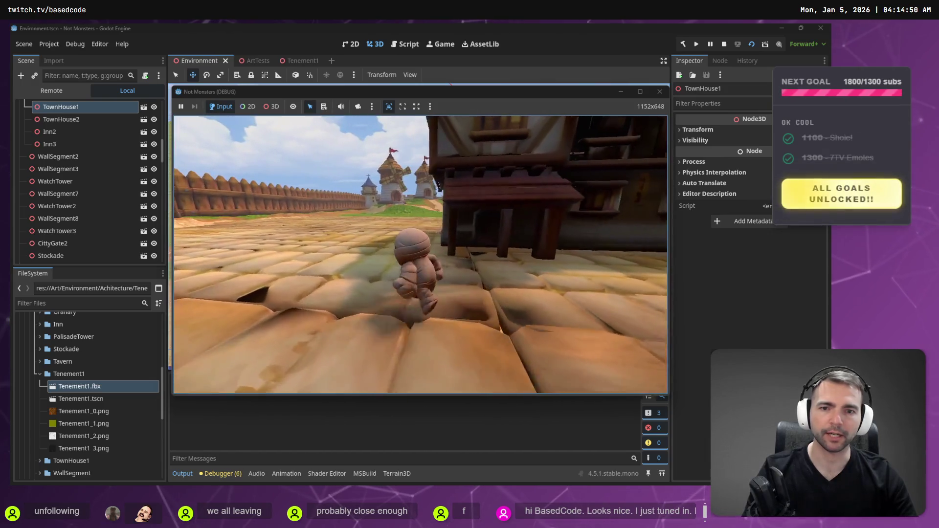
key(w)
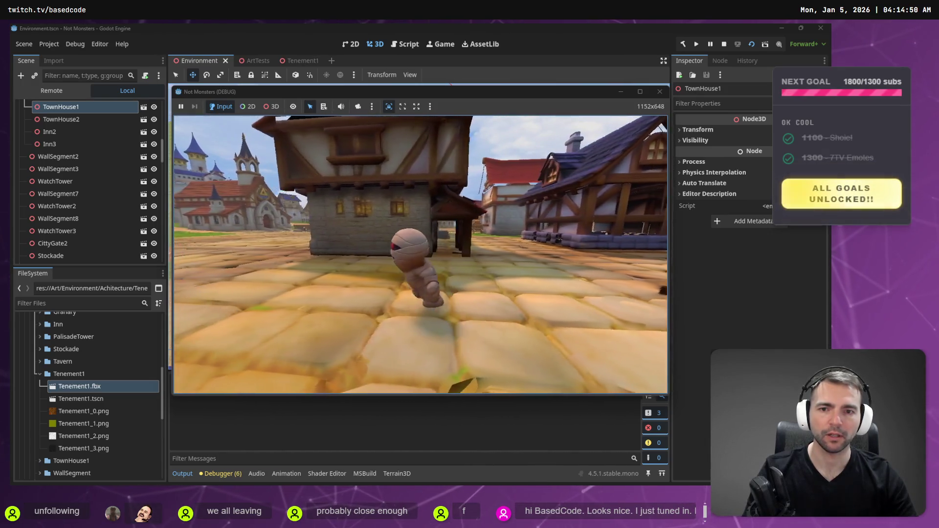
Run along the row house to the town square, then stop the game and select Tenement1
key(w)
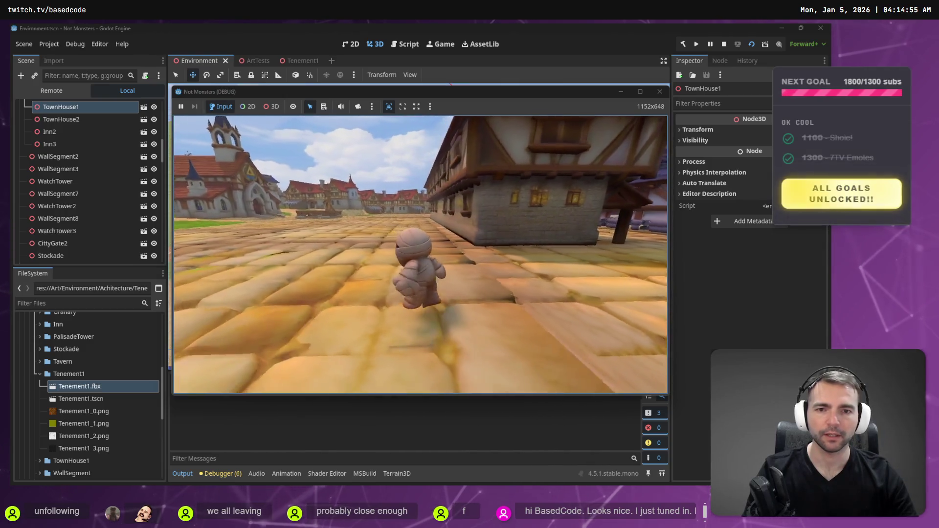
key(w)
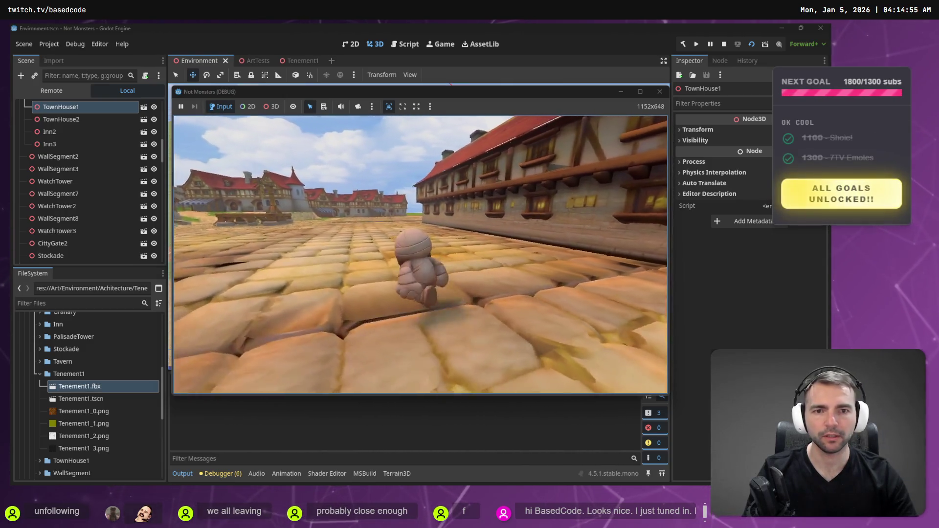
key(w)
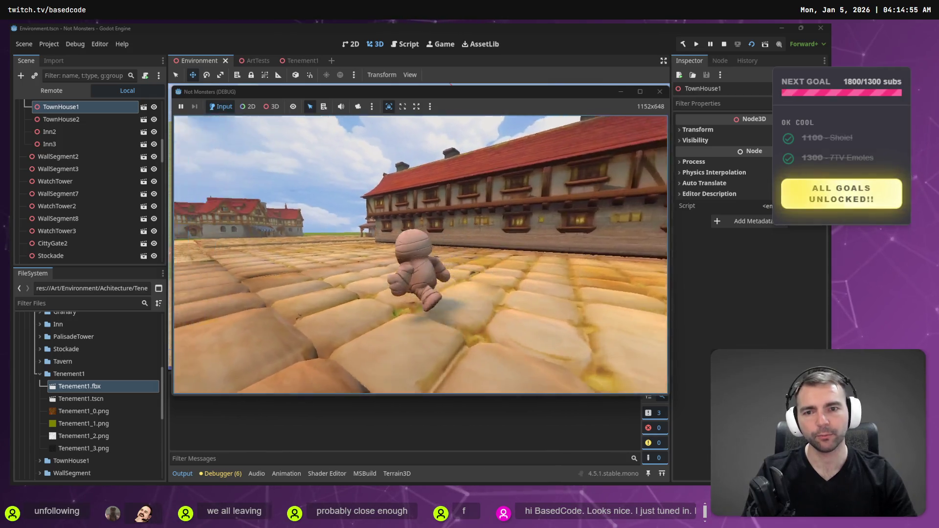
key(w)
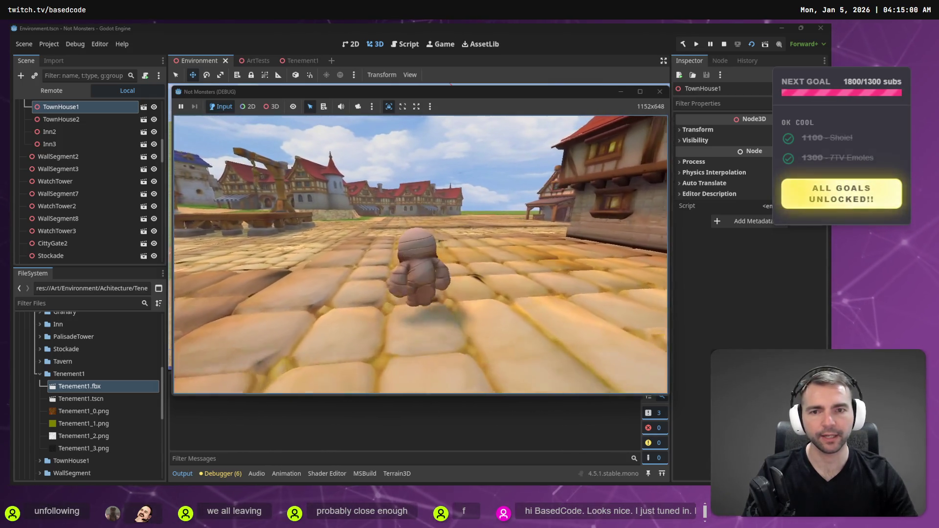
key(w)
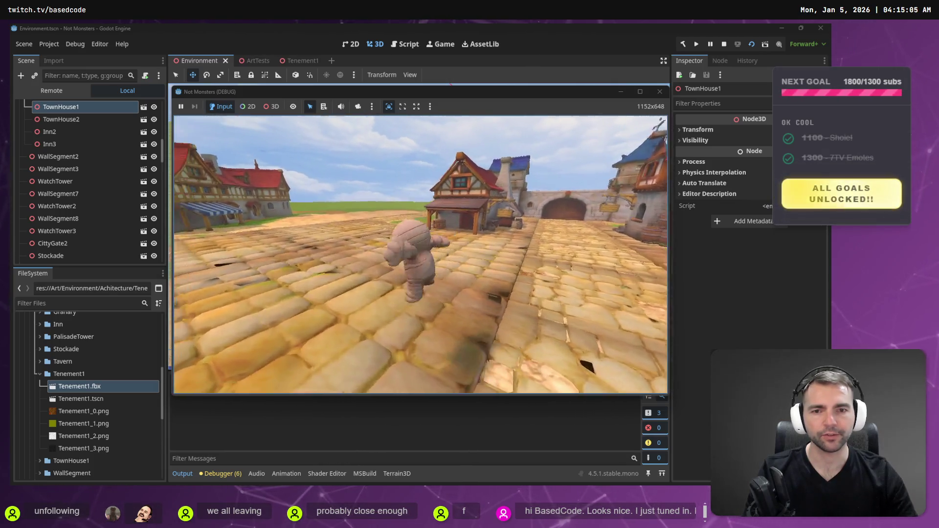
key(F8)
click(484, 265)
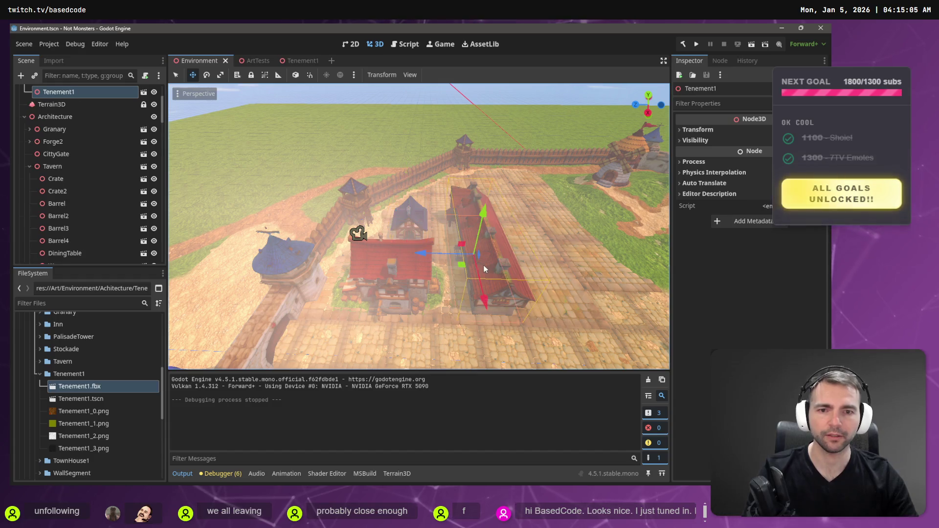
Fly around Tenement1 and the red-roofed tenements, then paste a copy of the Inn
key(w)
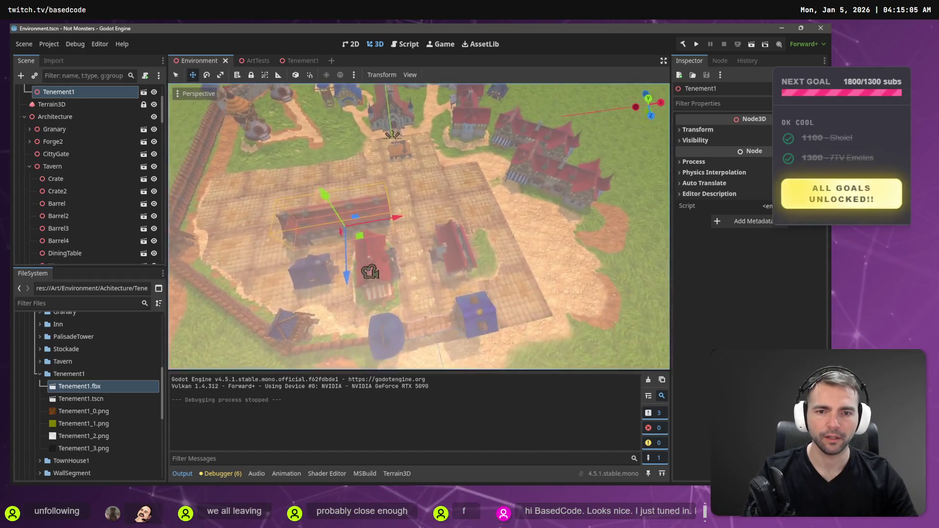
key(w)
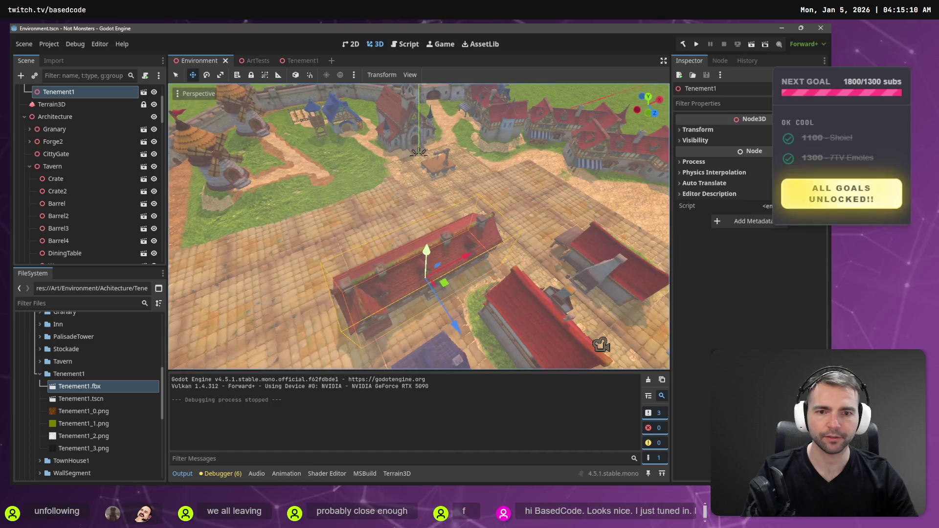
key(w)
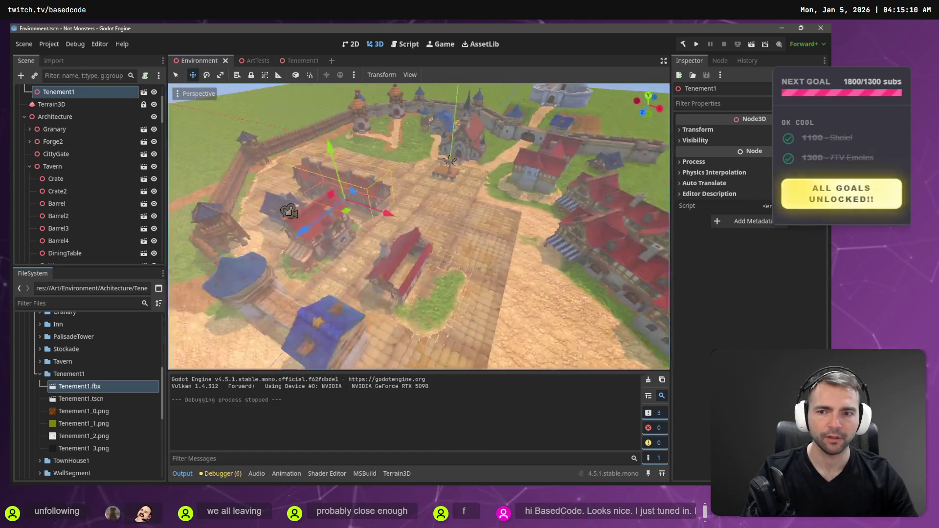
key(w)
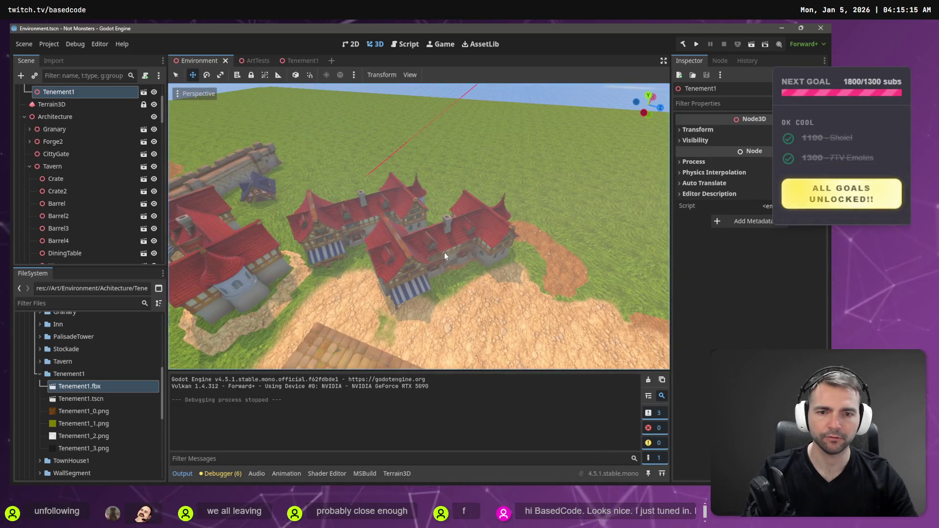
key(s)
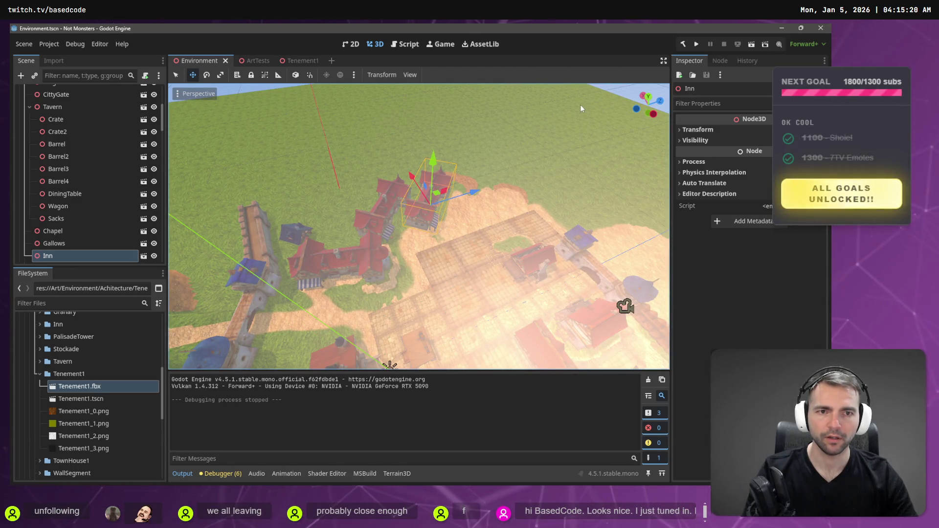
key(ctrl+v)
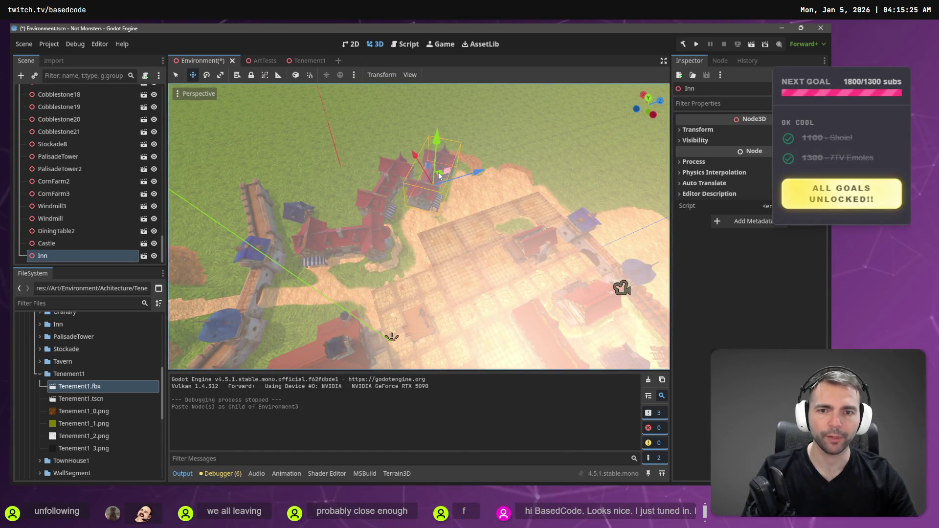
Slide the pasted Inn left and back along X among the houses, then save and run the scene
mouse_move(391, 336)
mouse_down()
mouse_move(266, 215)
mouse_move(507, 189)
mouse_up()
drag(468, 241, 338, 260)
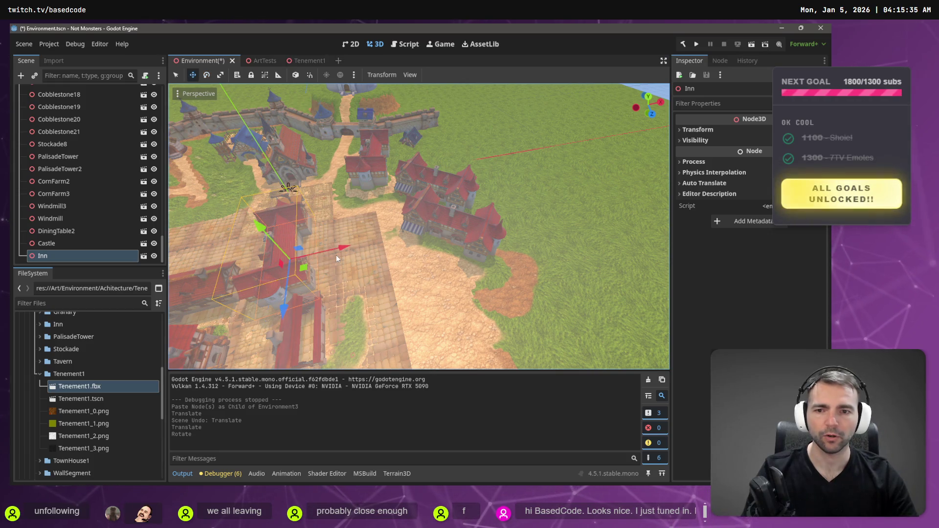
drag(339, 246, 404, 239)
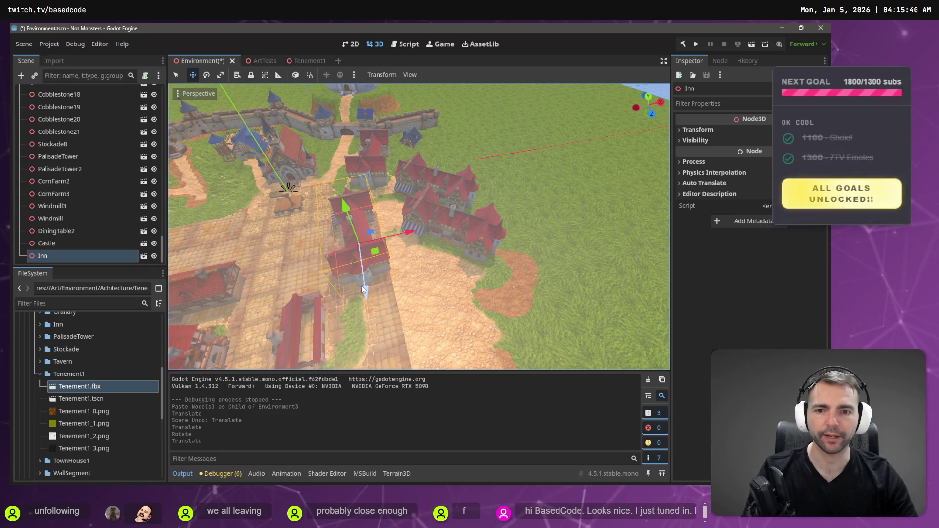
drag(349, 284, 349, 230)
mouse_move(246, 303)
mouse_down()
mouse_move(315, 230)
mouse_move(172, 163)
mouse_up()
key(F6)
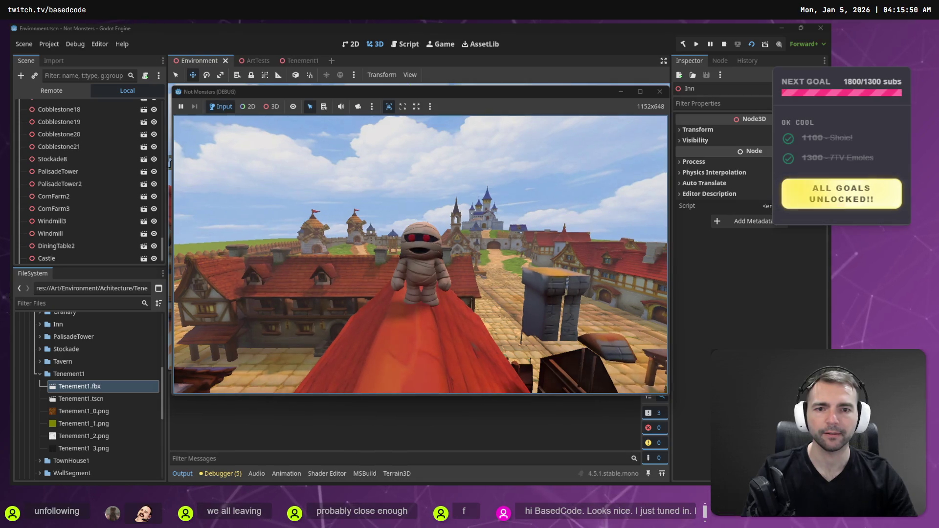
Walk the character off the roof, then stop and relaunch the playtest with F5
key(w)
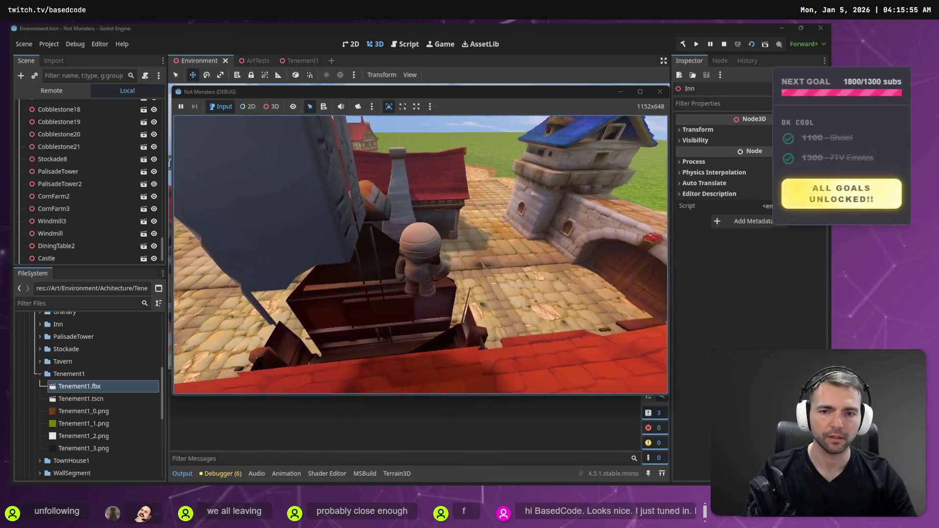
key(F8)
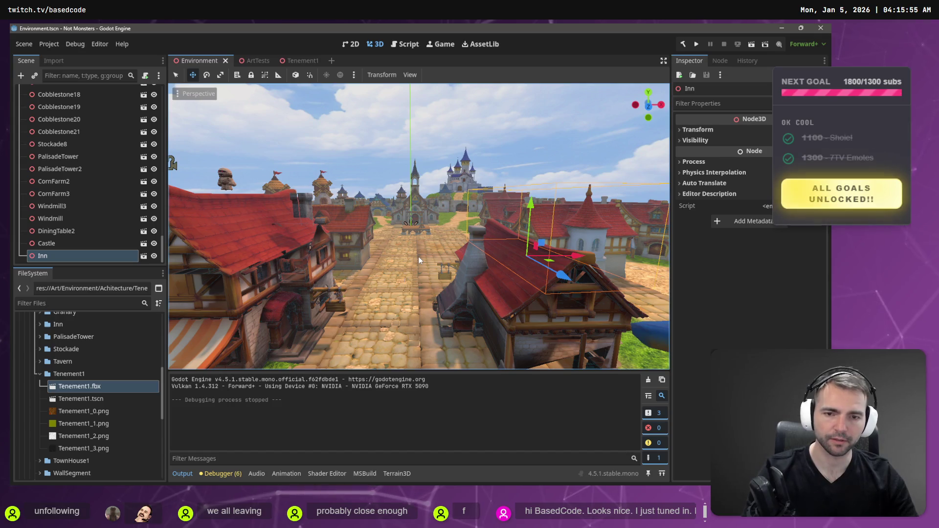
key(F5)
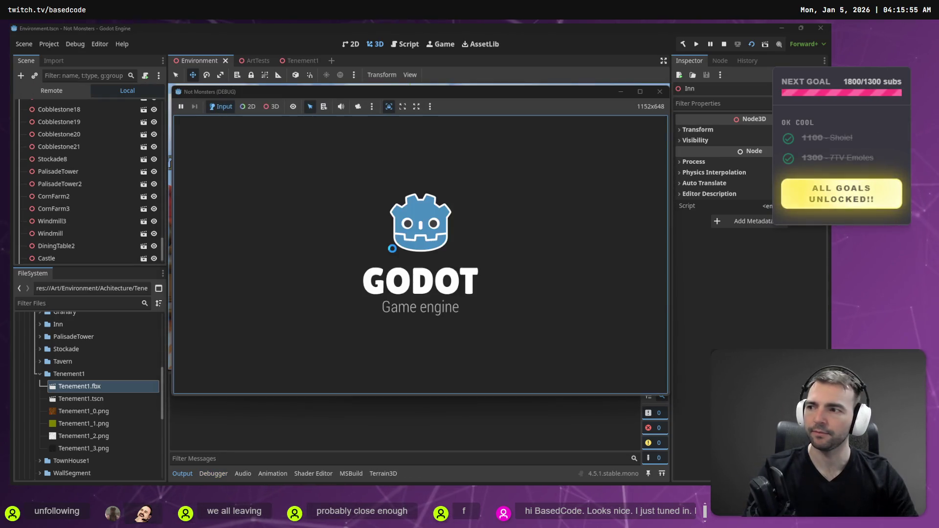
Run down the cobblestone street toward the castle, then stop and view the town overhead
key(w)
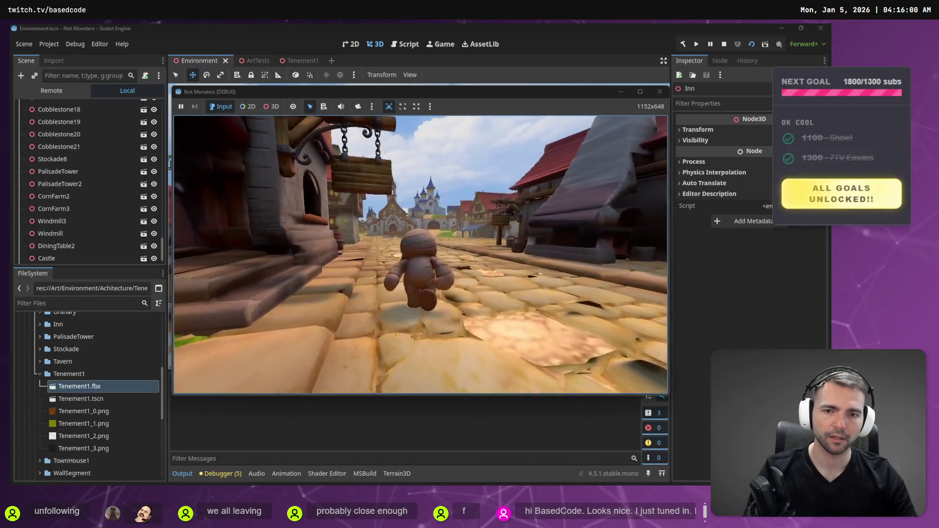
key(s)
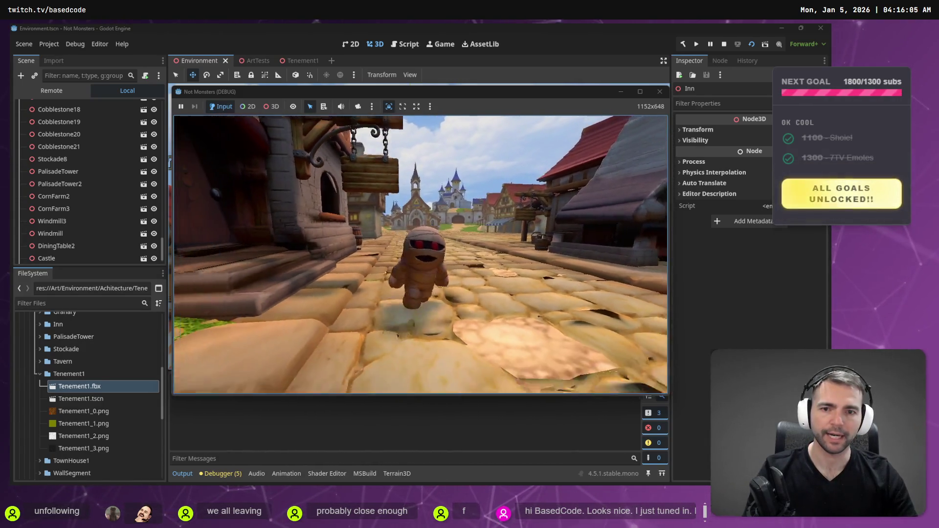
key(a)
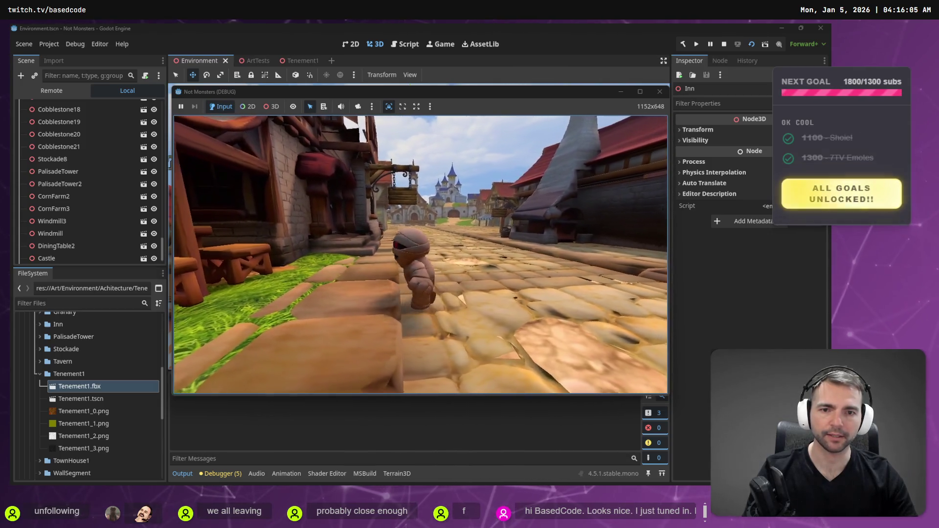
key(w)
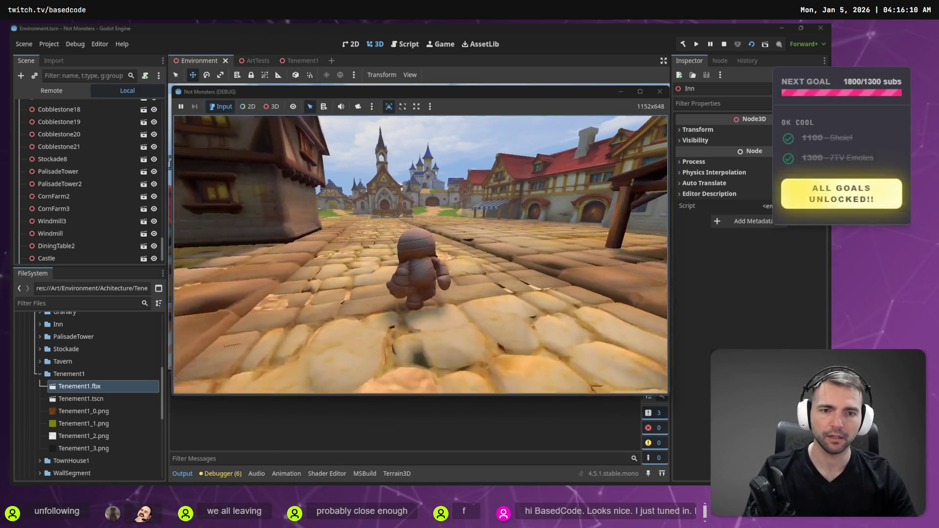
key(d)
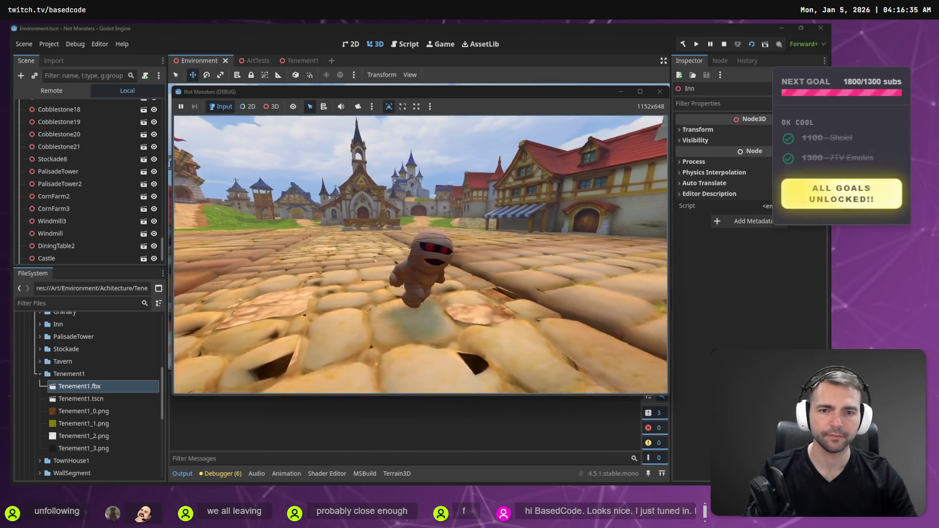
key(F8)
drag(476, 250, 477, 298)
drag(466, 215, 466, 213)
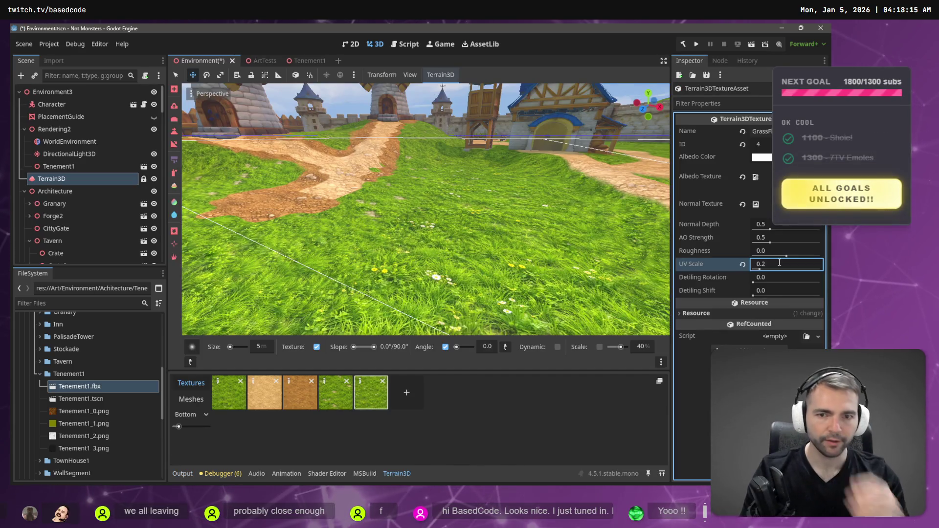
Review the 0.2 UV Scale grass around the windmills and tavern, then save the scene
key(s)
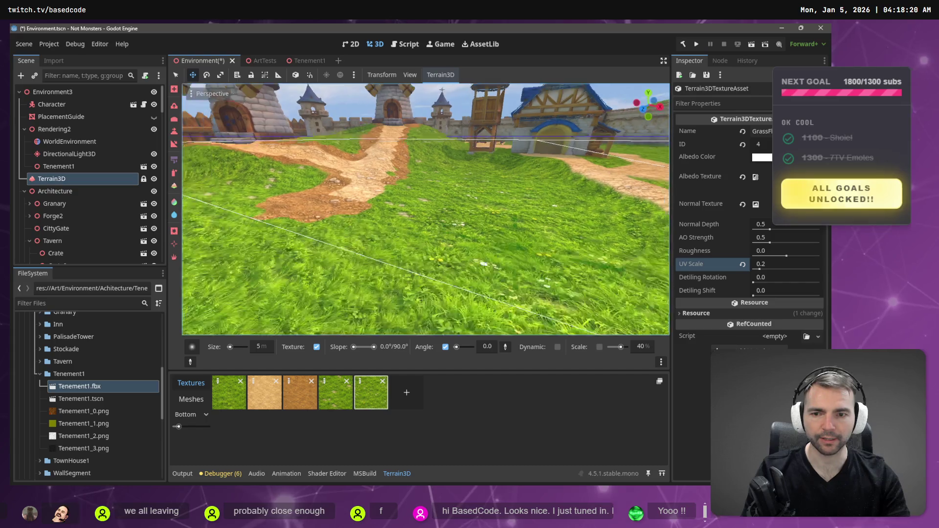
key(w)
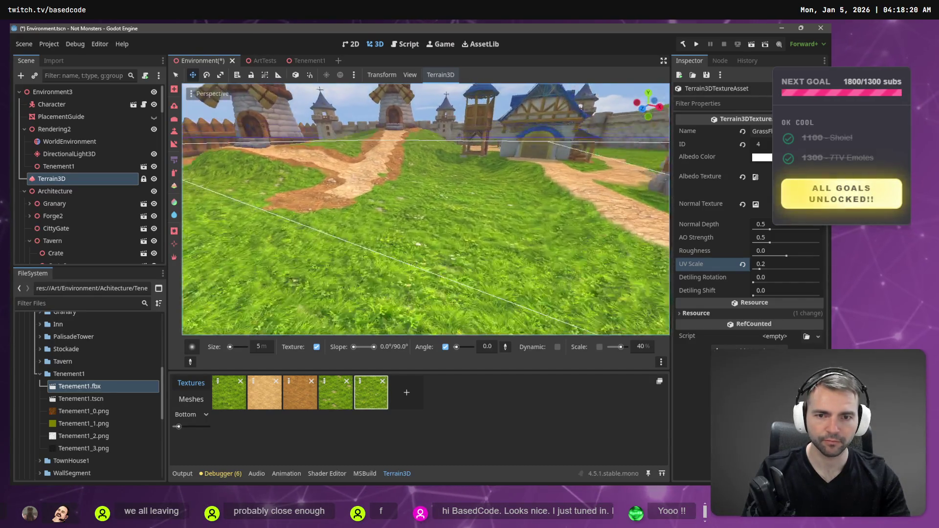
key(w)
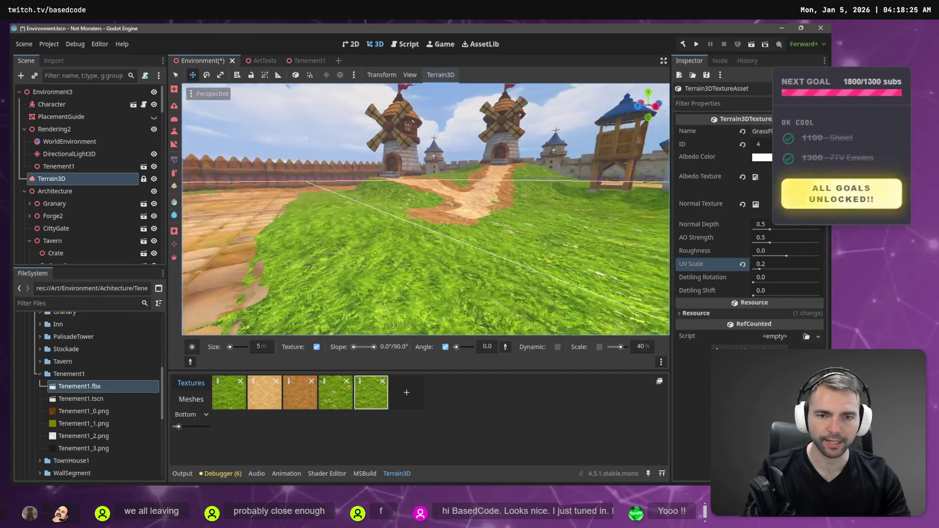
key(w)
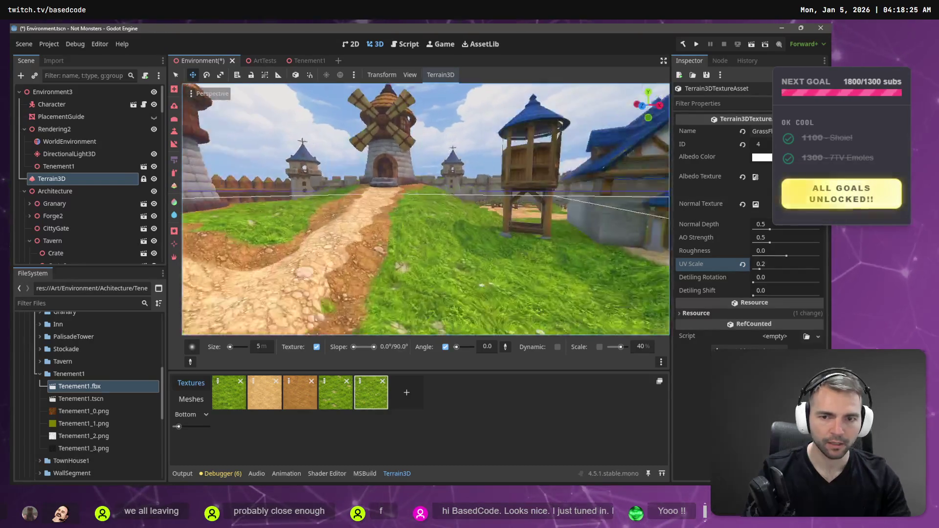
key(s)
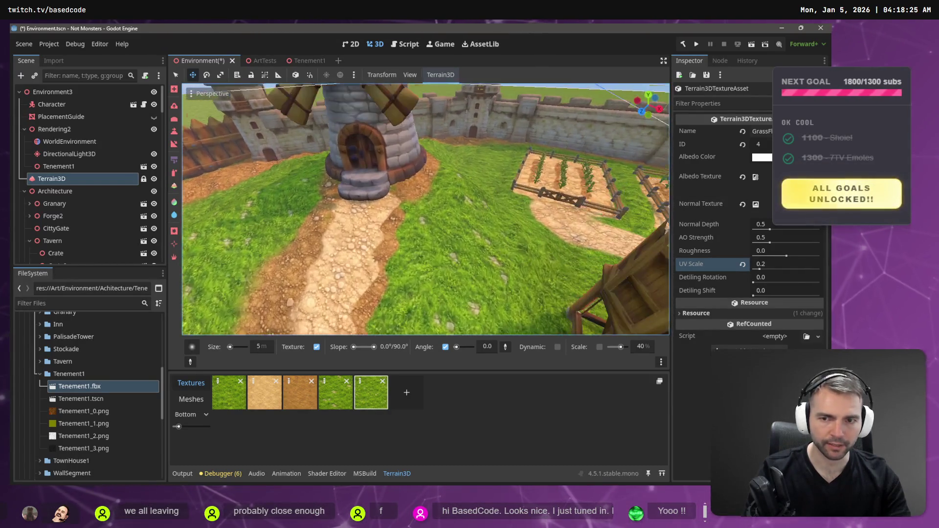
key(w)
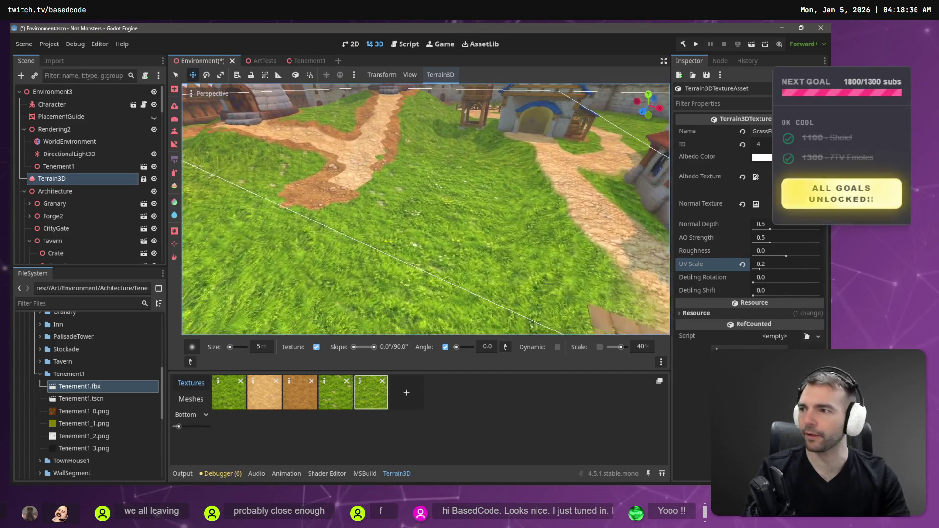
key(ctrl+s)
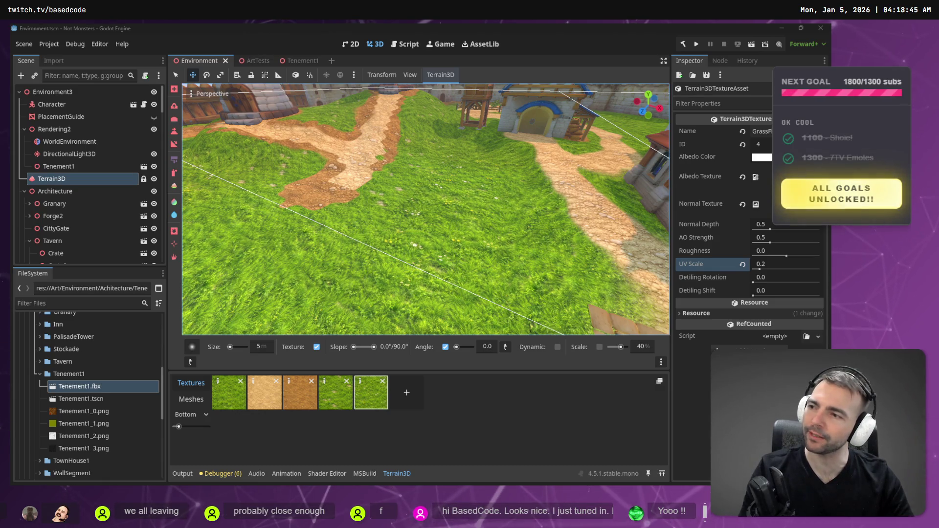
Fly from the grass slope past the gate and down the street toward the castle
key(w)
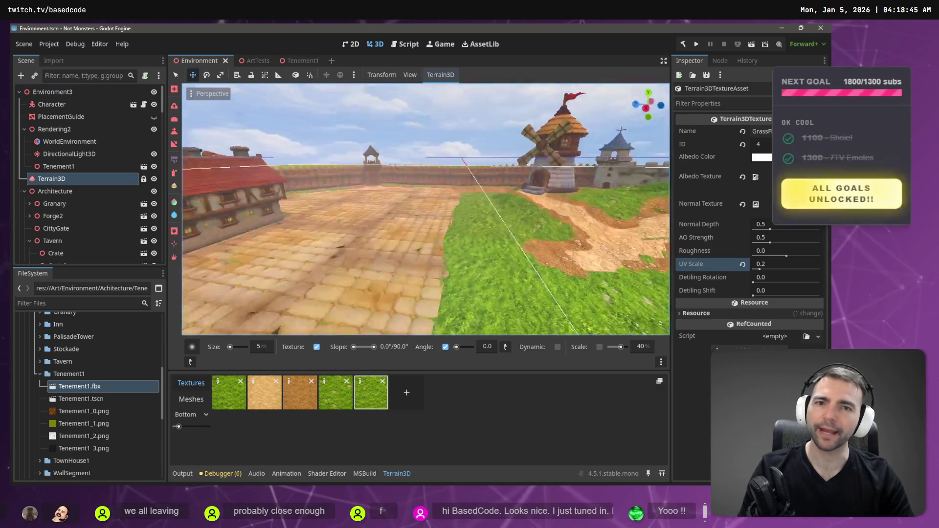
key(w)
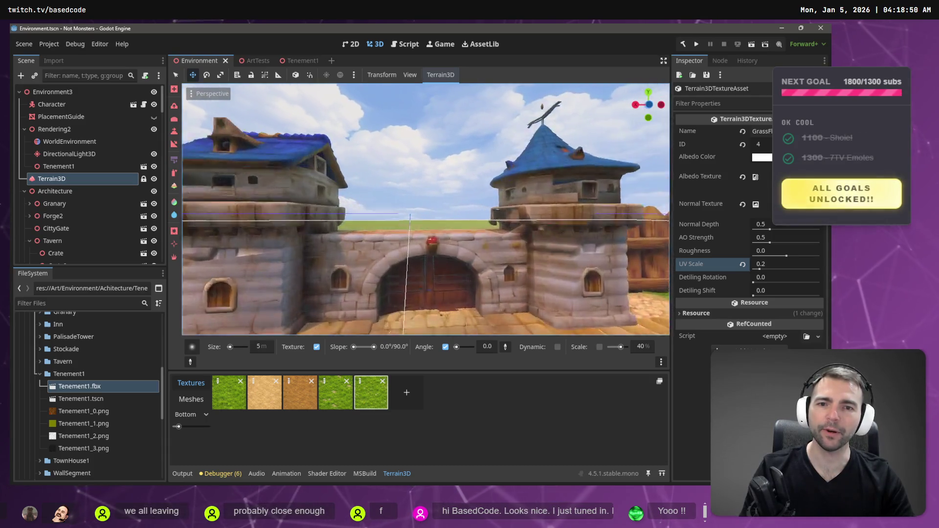
key(w)
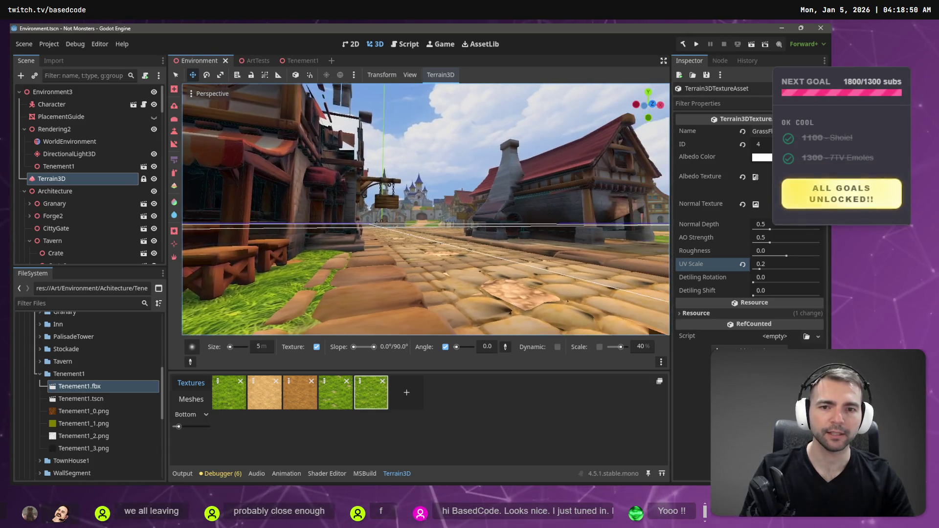
key(w)
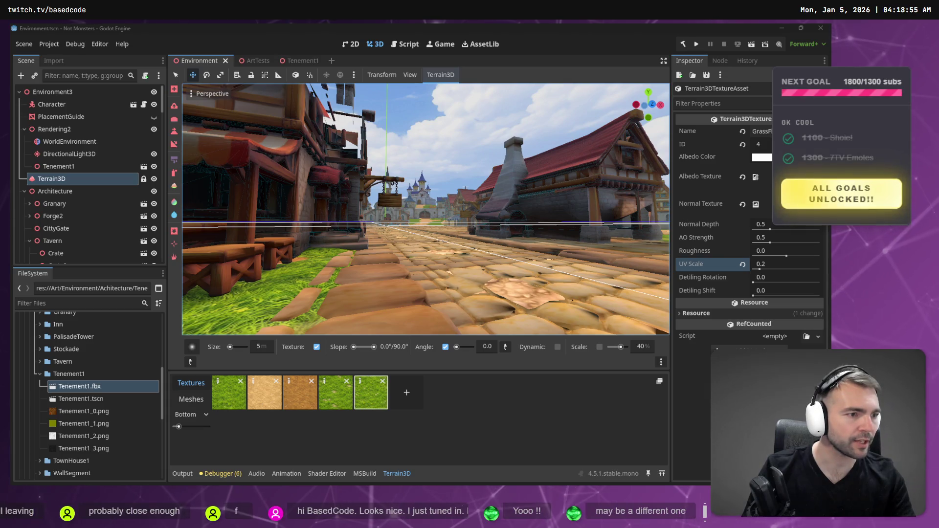
key(alt+Tab)
Pan off the Architecture images and zoom in on the Not Monsters capsule art posters
drag(265, 232, 538, 216)
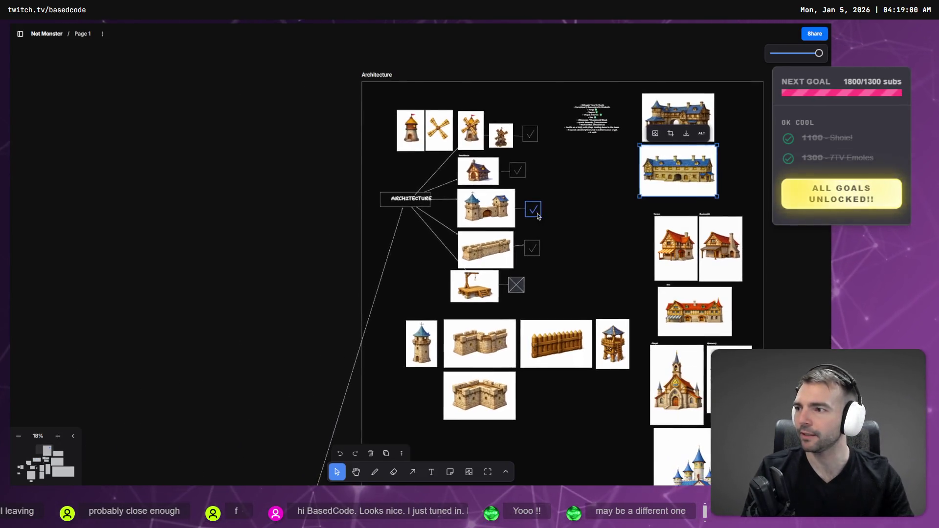
scroll(259, 230, down, 3)
scroll(334, 292, up, 5)
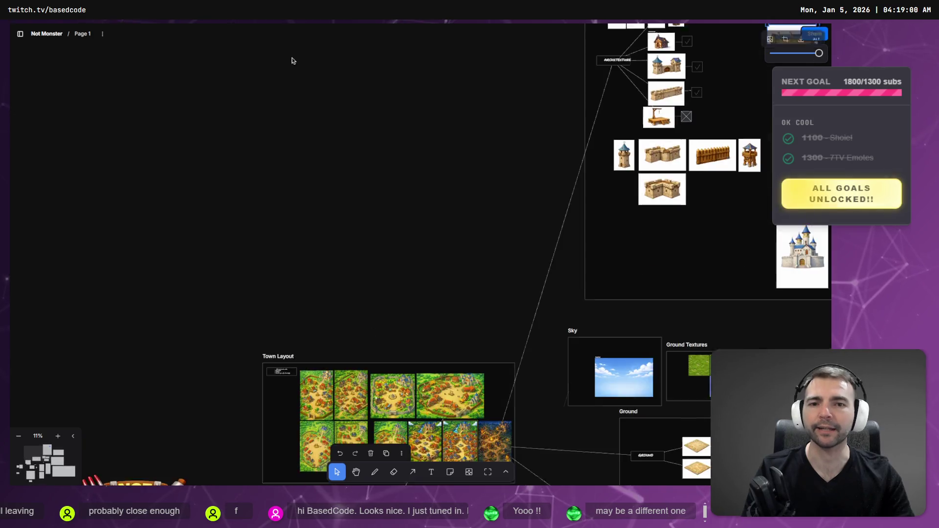
scroll(430, 295, up, 6)
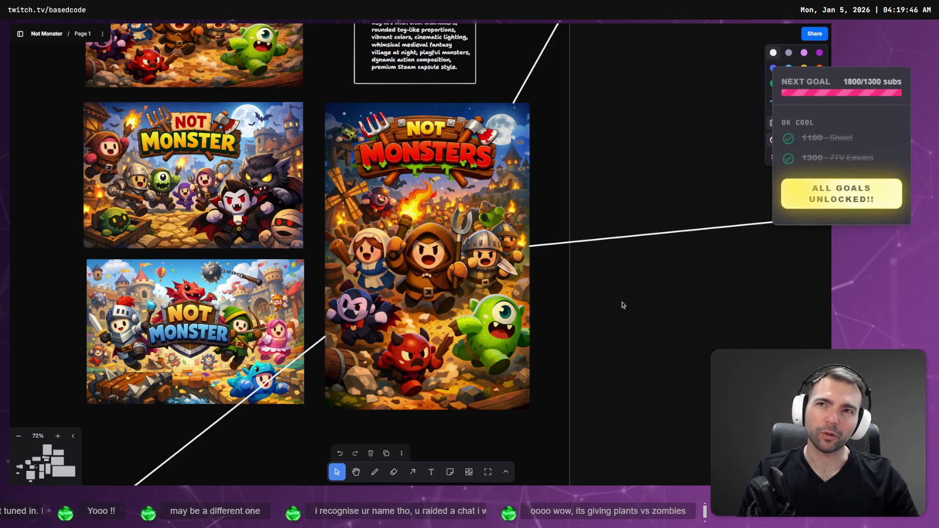
scroll(616, 297, down, 5)
scroll(300, 256, left, 5)
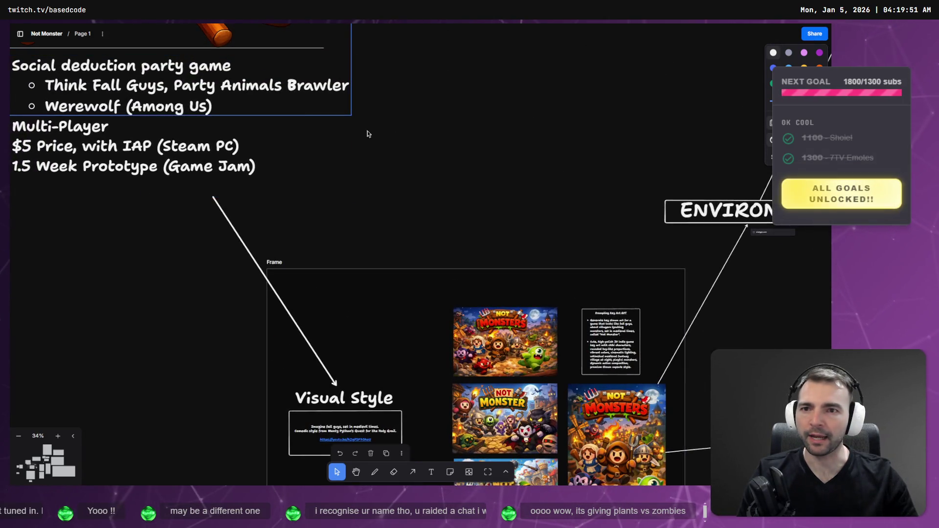
scroll(475, 314, right, 5)
scroll(430, 136, up, 5)
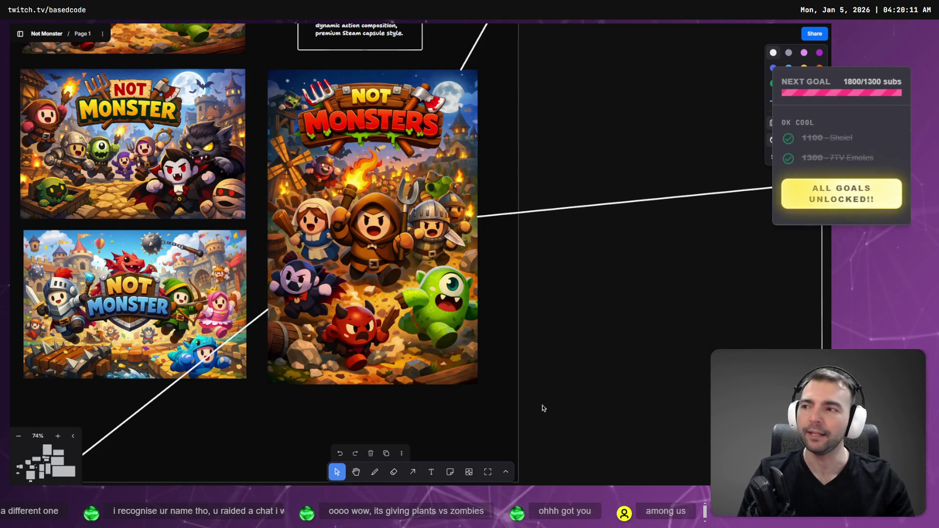
scroll(541, 408, down, 5)
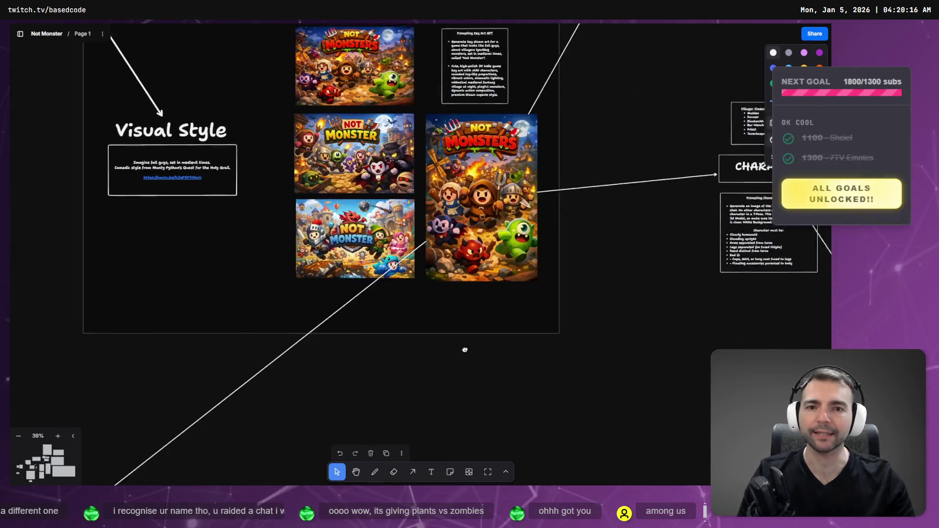
scroll(392, 401, down, 10)
scroll(505, 334, up, 2)
scroll(506, 334, up, 3)
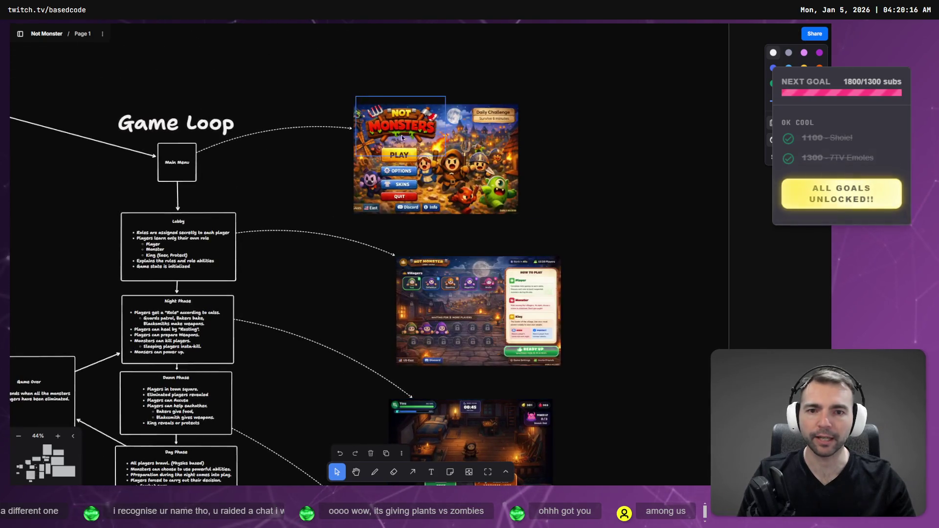
scroll(504, 269, down, 2)
scroll(518, 272, up, 5)
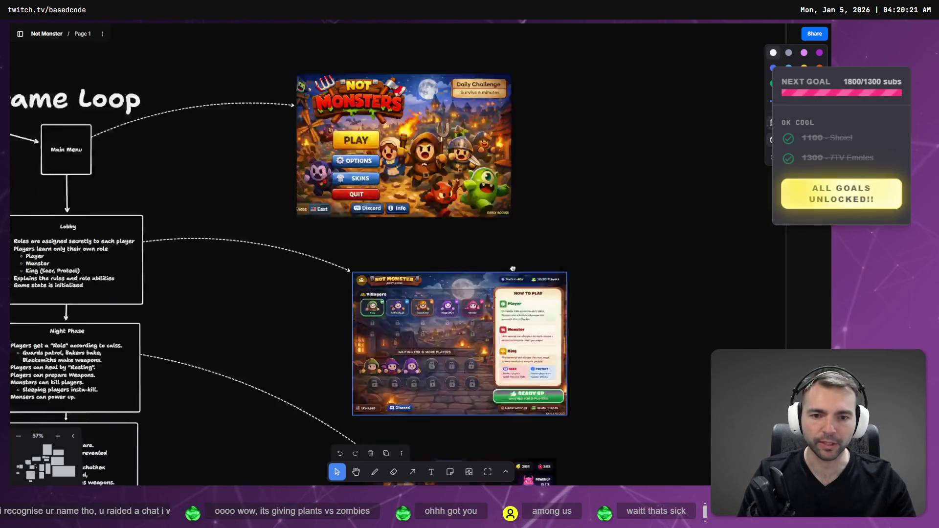
scroll(501, 241, down, 3)
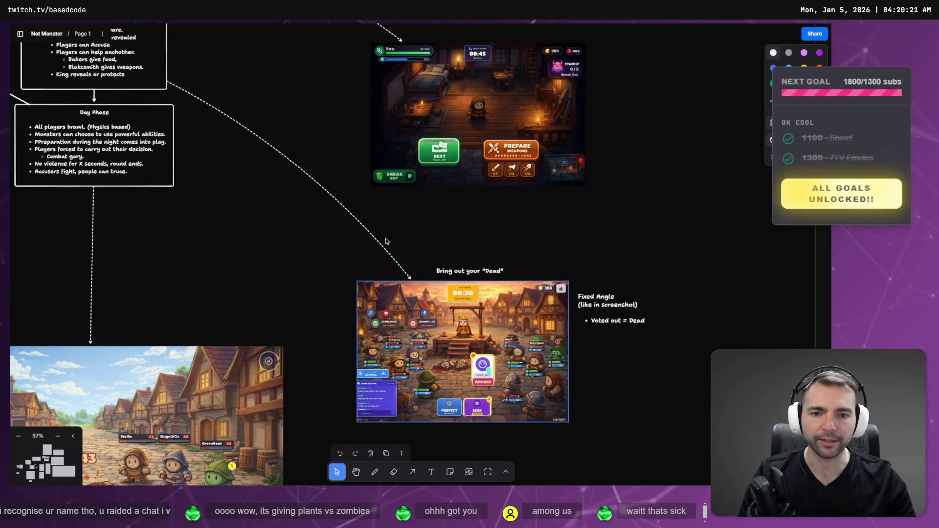
scroll(523, 408, up, 5)
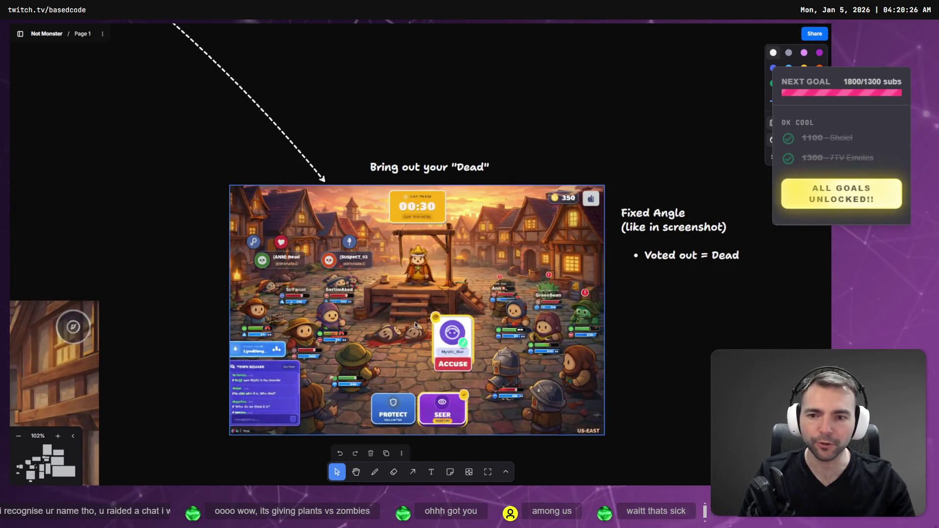
scroll(415, 325, down, 5)
scroll(411, 216, down, 3)
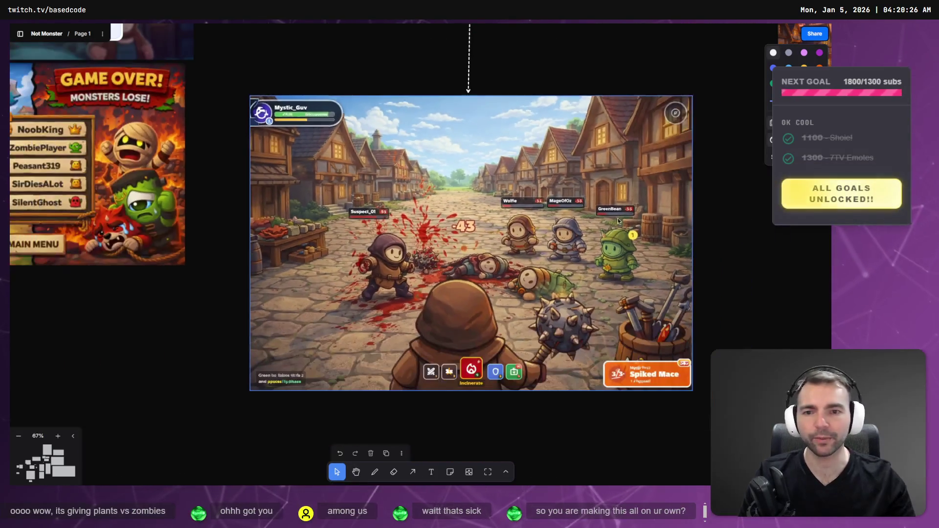
scroll(504, 326, down, 5)
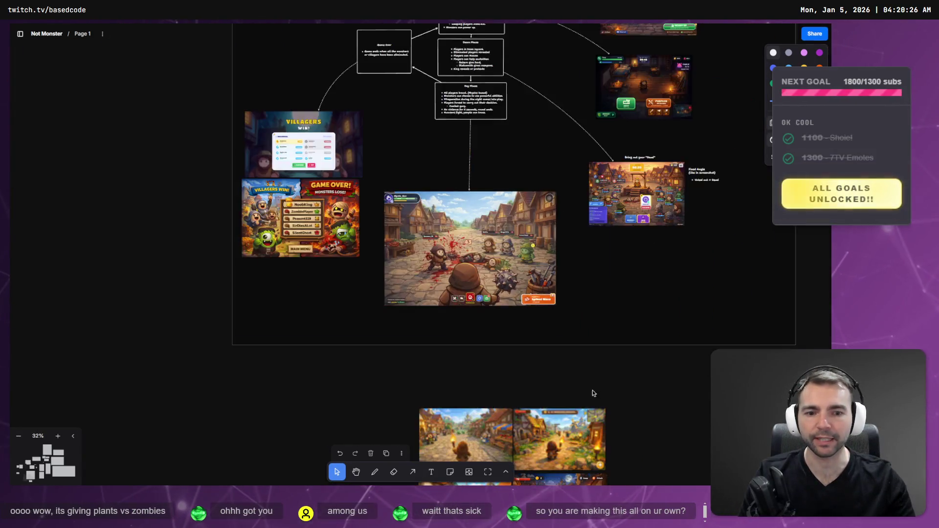
scroll(592, 390, down, 3)
scroll(409, 401, up, 4)
scroll(410, 404, up, 5)
scroll(386, 327, left, 3)
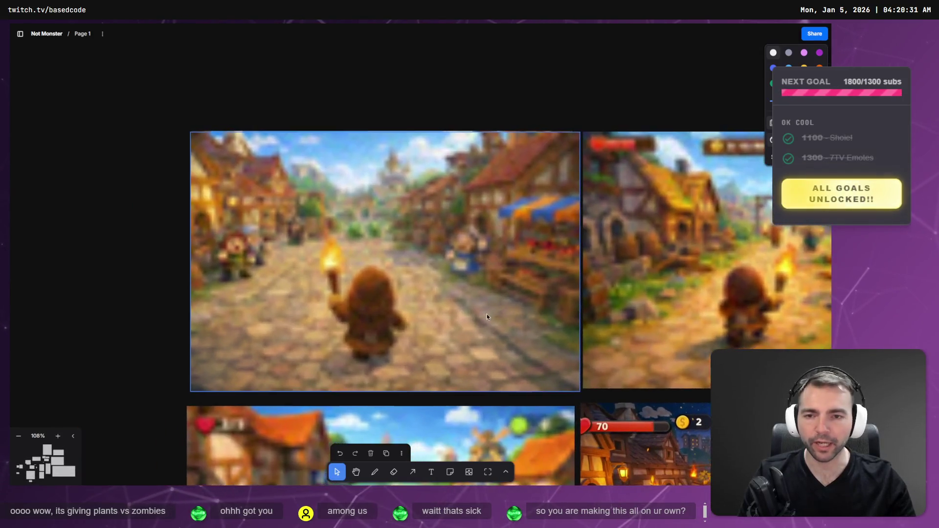
scroll(759, 296, right, 3)
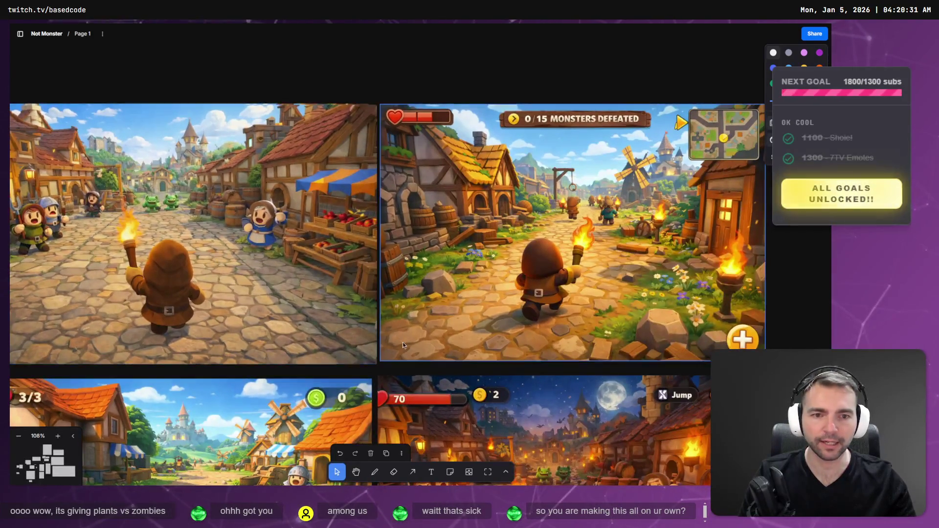
scroll(403, 342, down, 5)
scroll(184, 133, right, 5)
scroll(184, 134, down, 10)
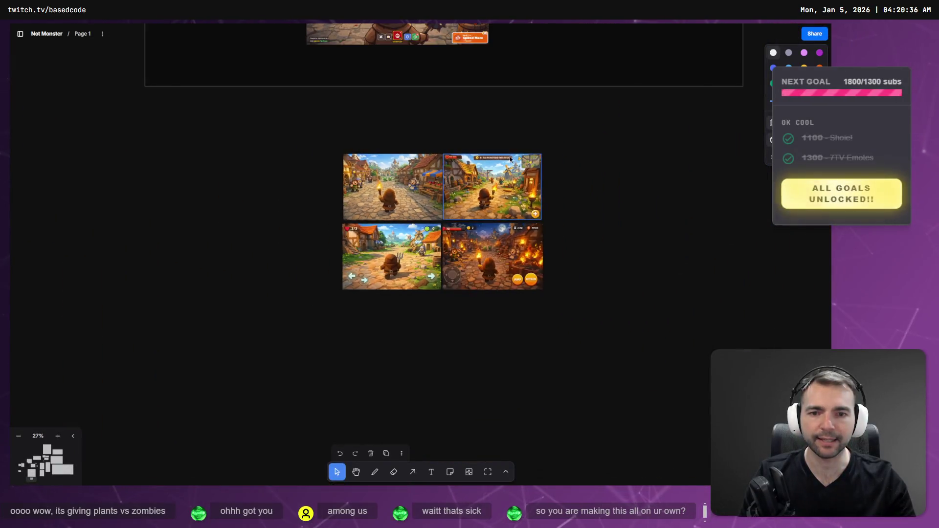
scroll(488, 267, up, 3)
scroll(488, 267, down, 3)
scroll(535, 116, down, 5)
scroll(526, 331, up, 5)
mouse_move(602, 158)
mouse_down()
mouse_move(424, 397)
mouse_move(230, 450)
mouse_move(374, 319)
mouse_move(589, 168)
mouse_up()
scroll(566, 140, down, 5)
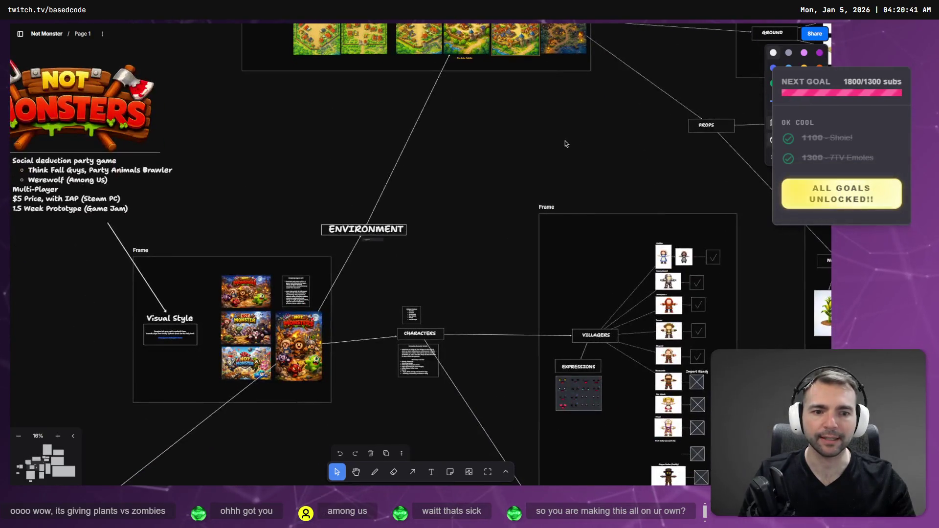
key(alt+Tab)
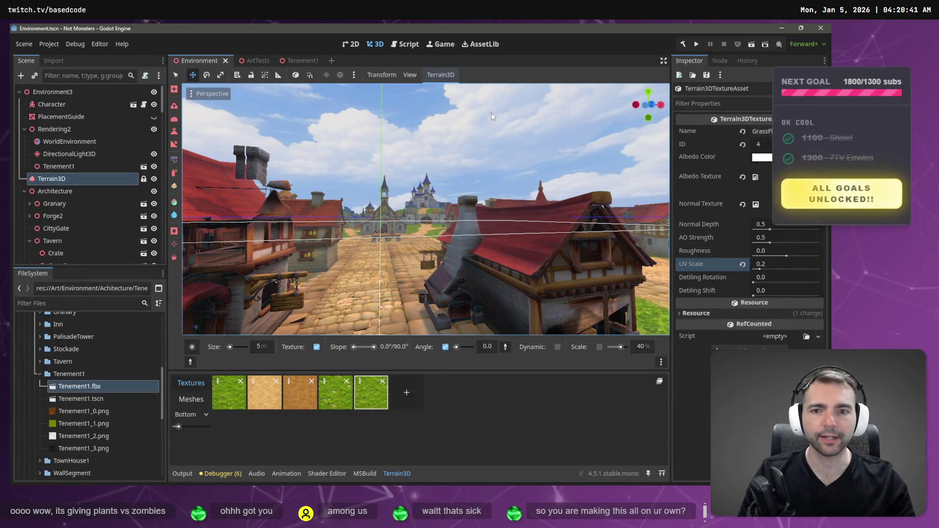
Fly through the town street, rise for an aerial view over the rooftops, then run the project
key(w)
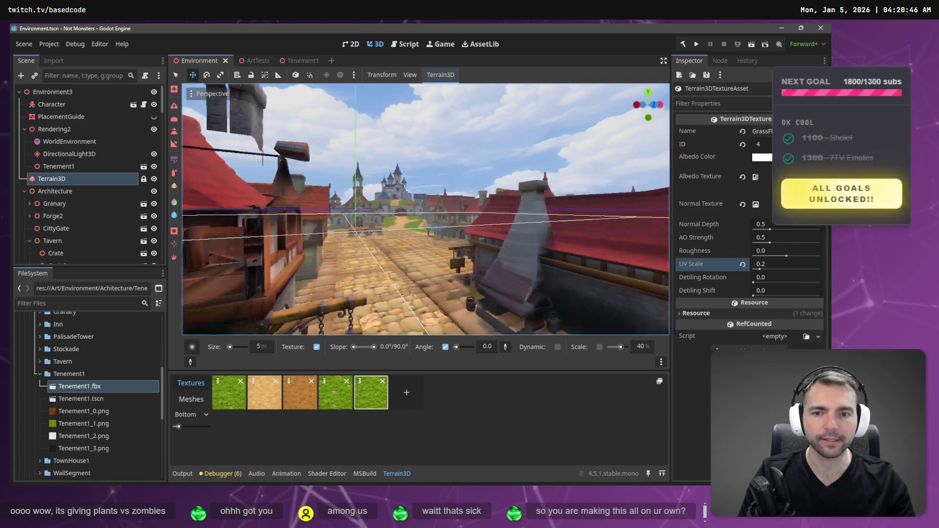
key(w)
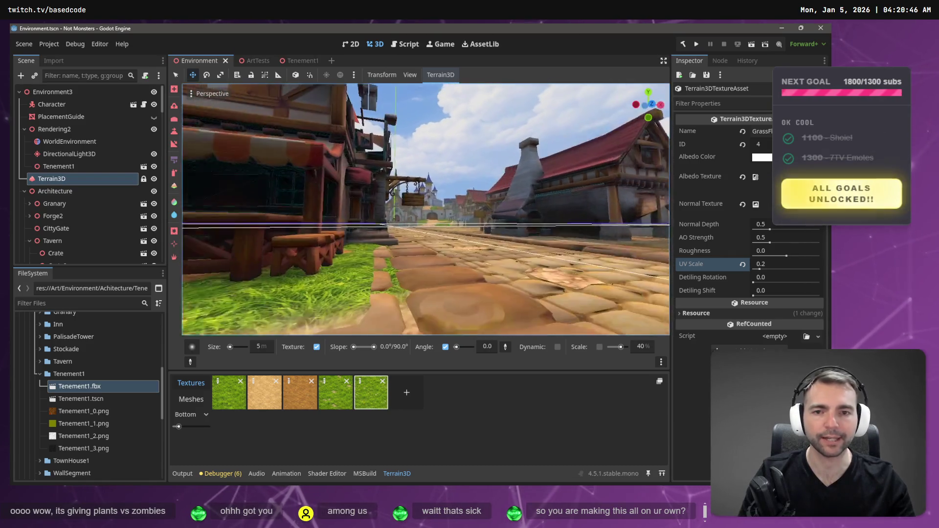
key(w)
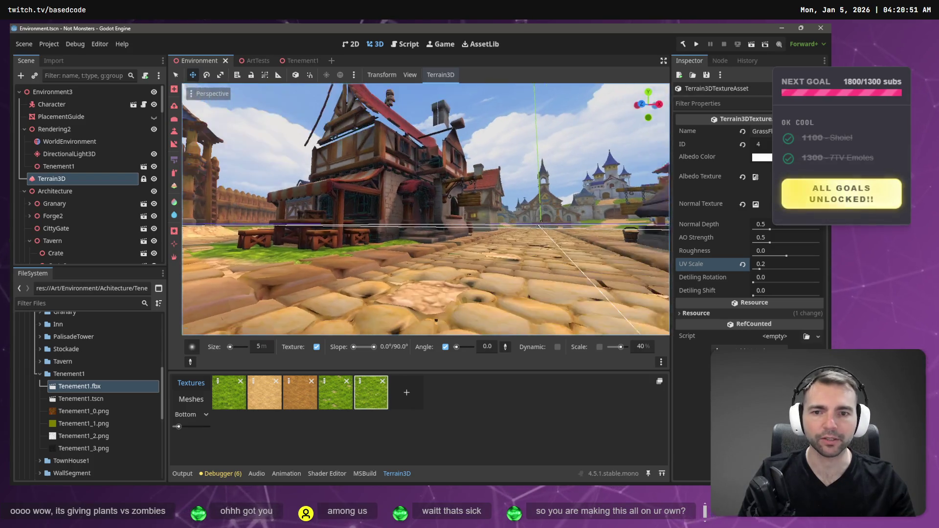
key(e)
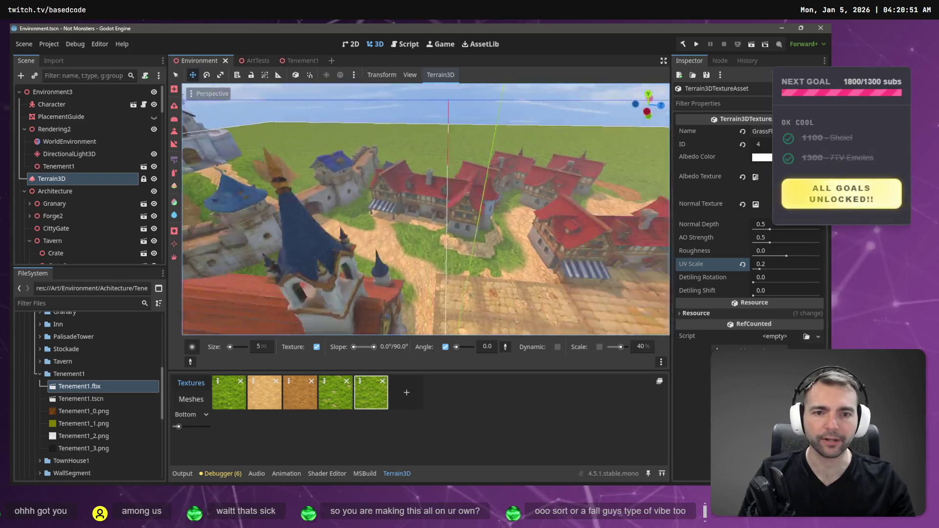
key(s)
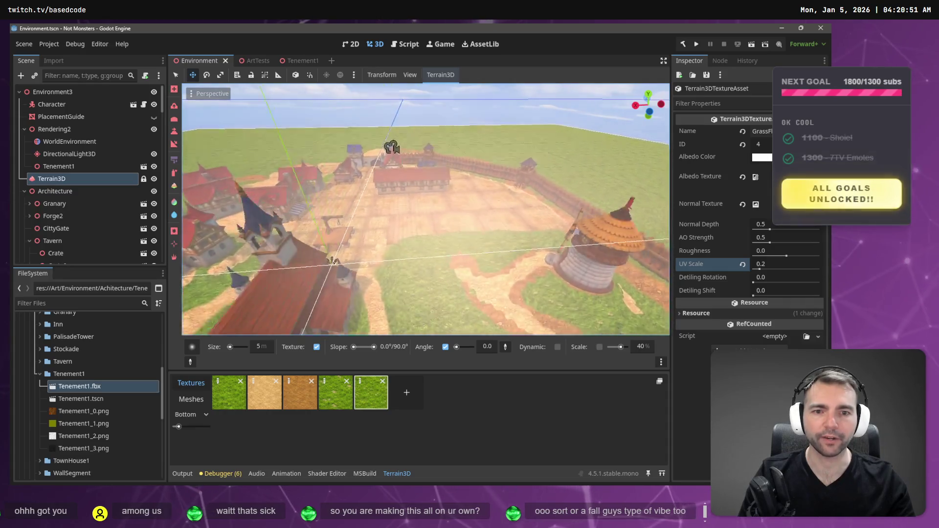
key(w)
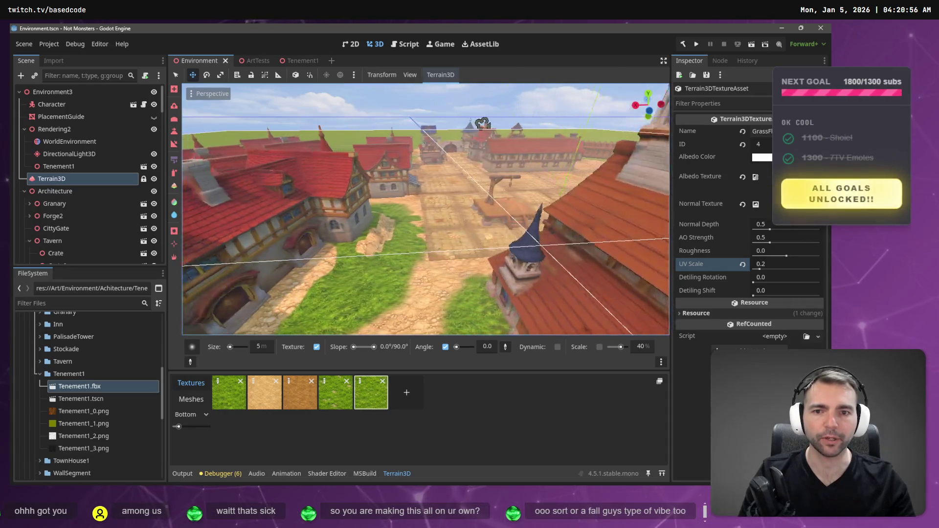
key(s)
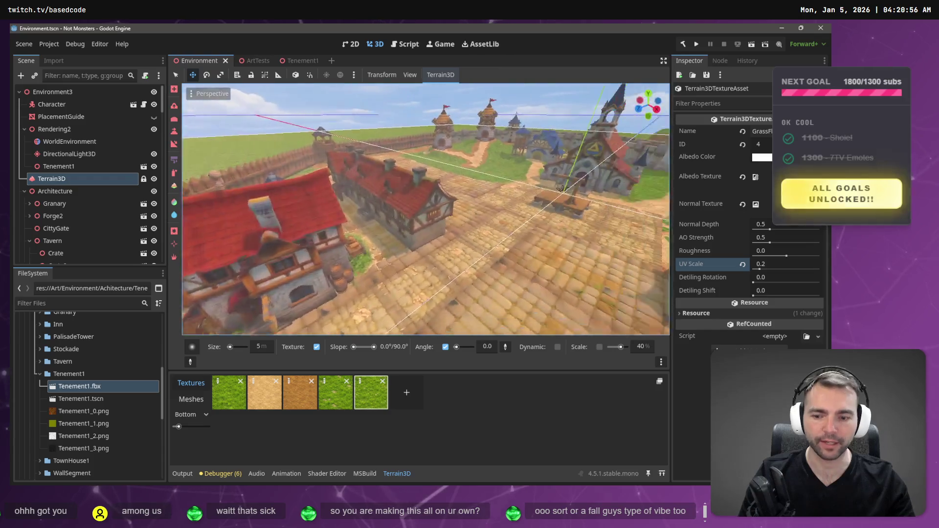
key(F5)
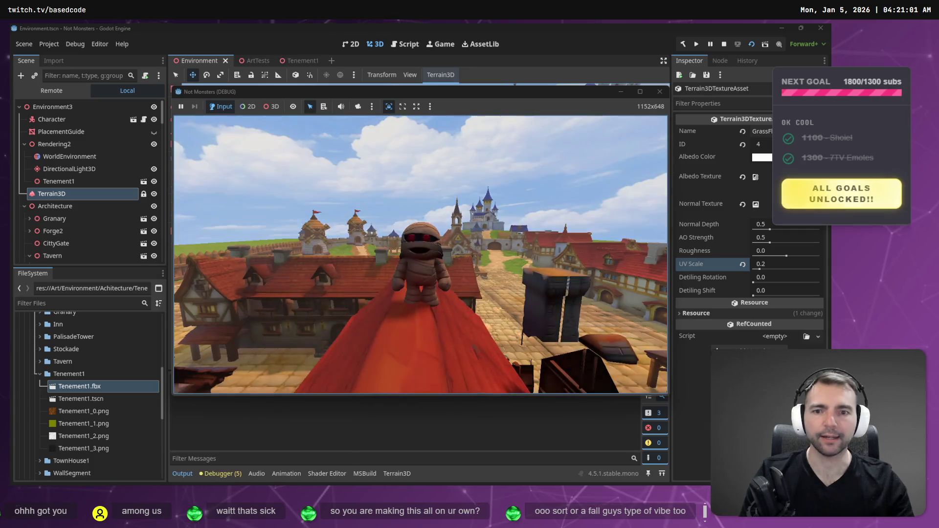
Run the mummy off the roof past the tavern and market table toward the church, then stop
key(w)
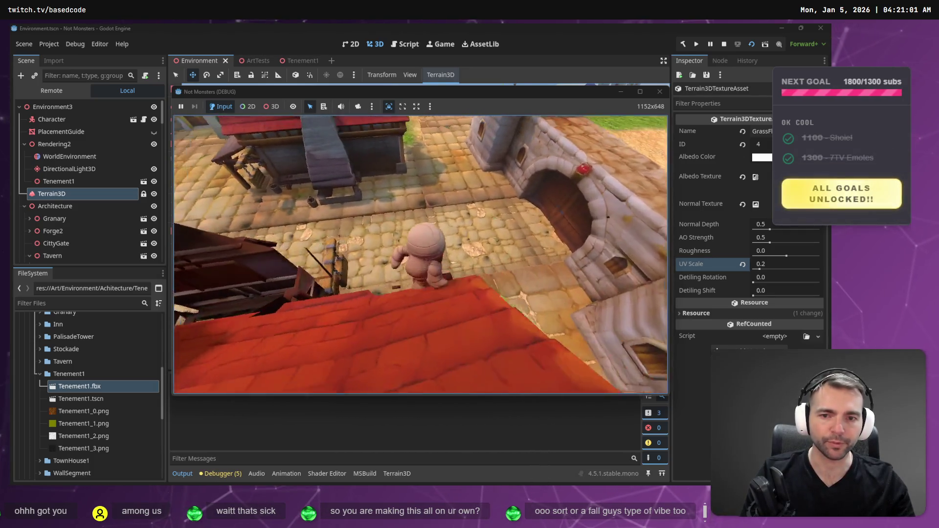
key(a)
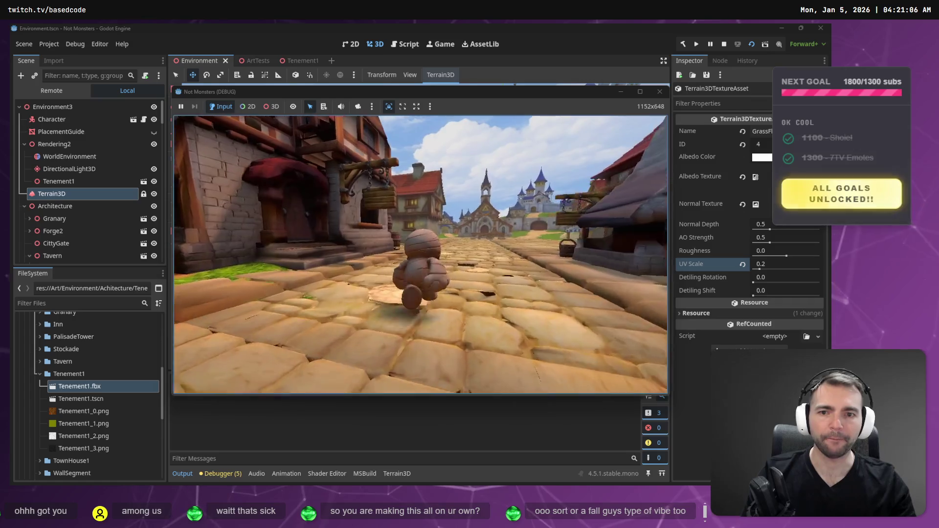
key(d)
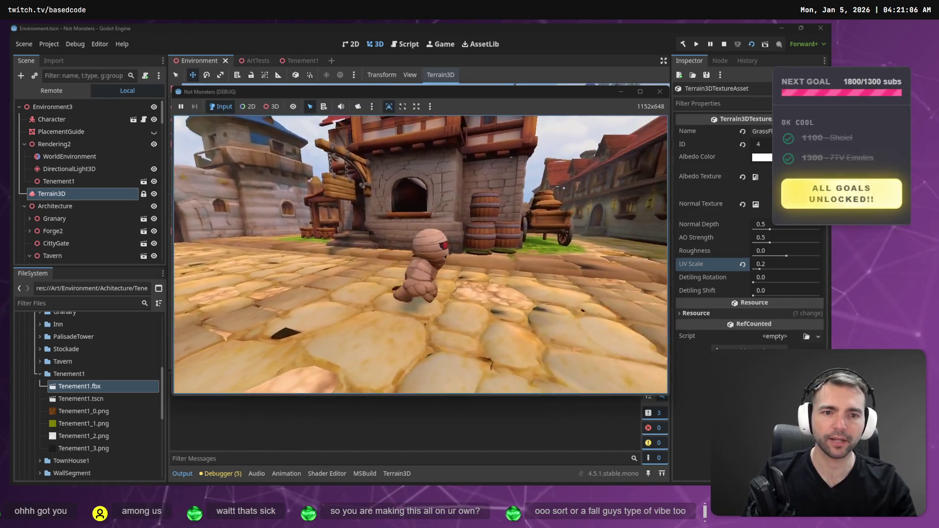
key(a)
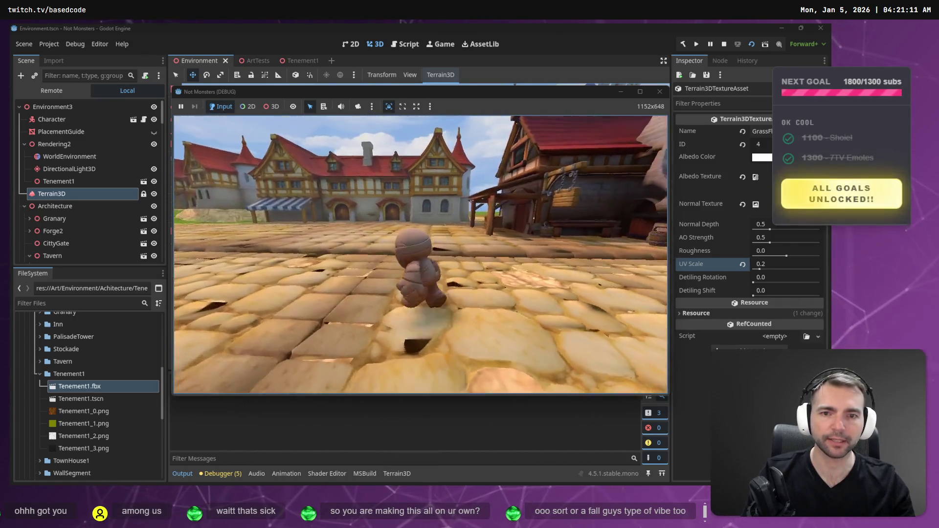
key(w)
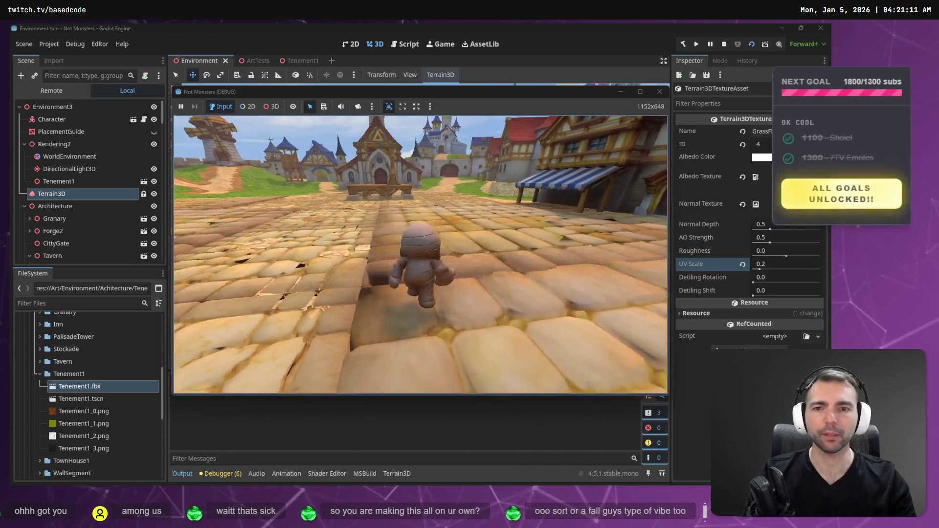
key(d)
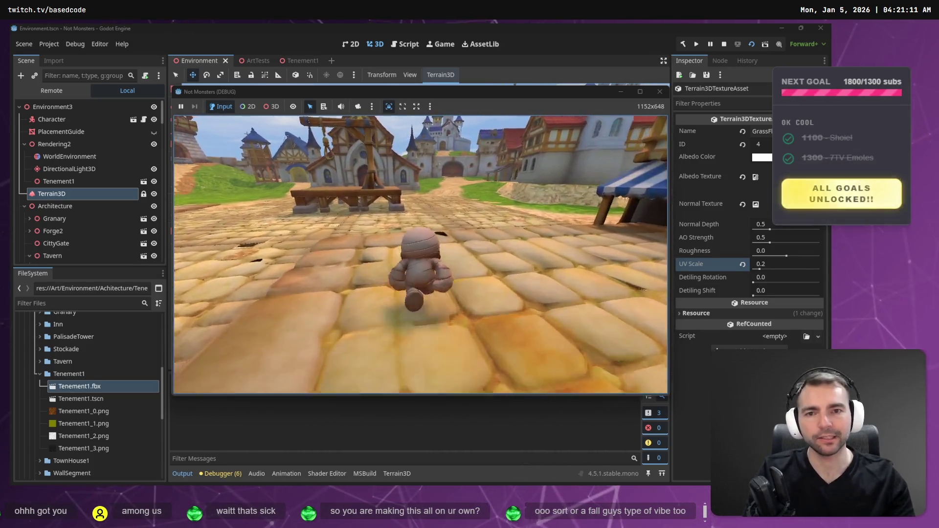
key(w)
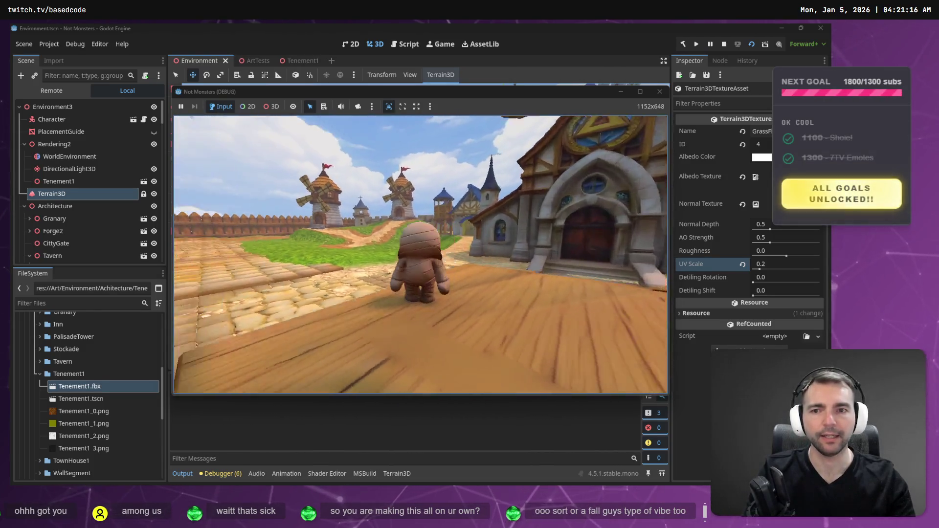
key(a)
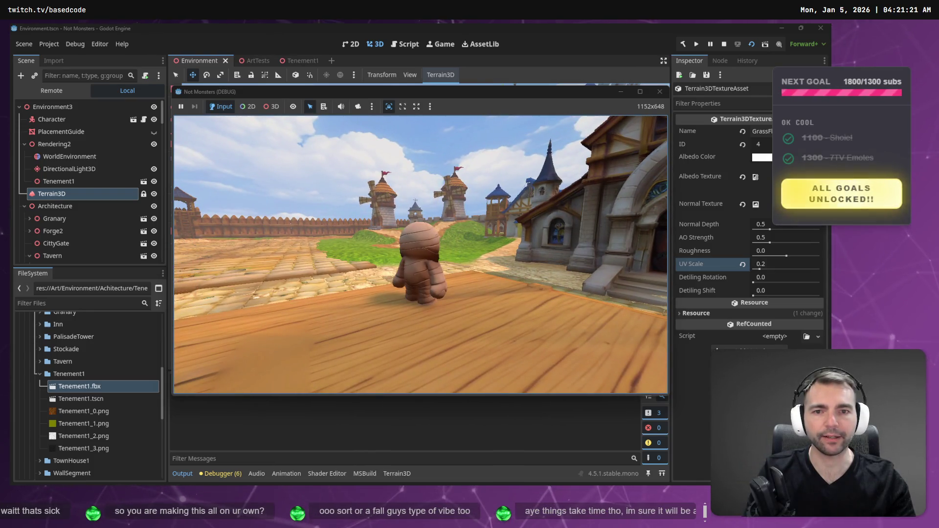
key(w)
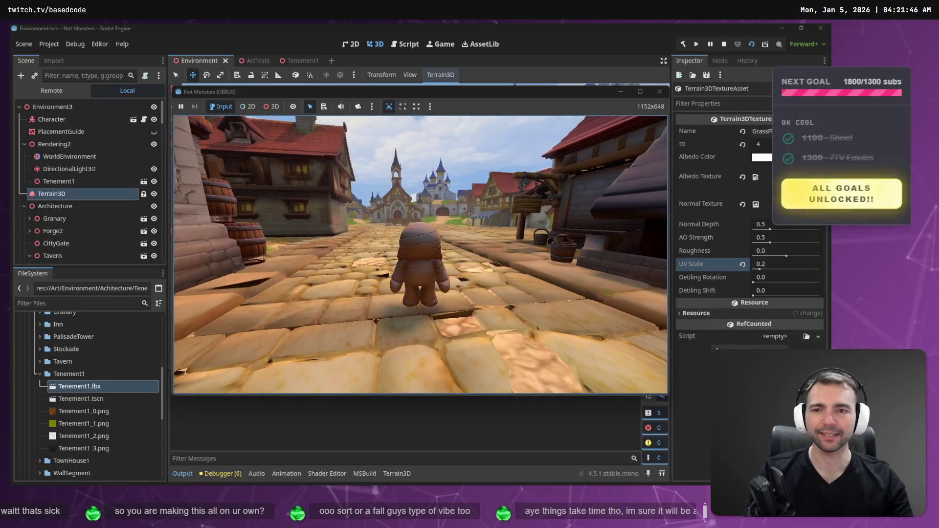
key(F8)
Bring the editor camera down to street level, glance at the tldraw board, and return to Godot
scroll(426, 210, down, 5)
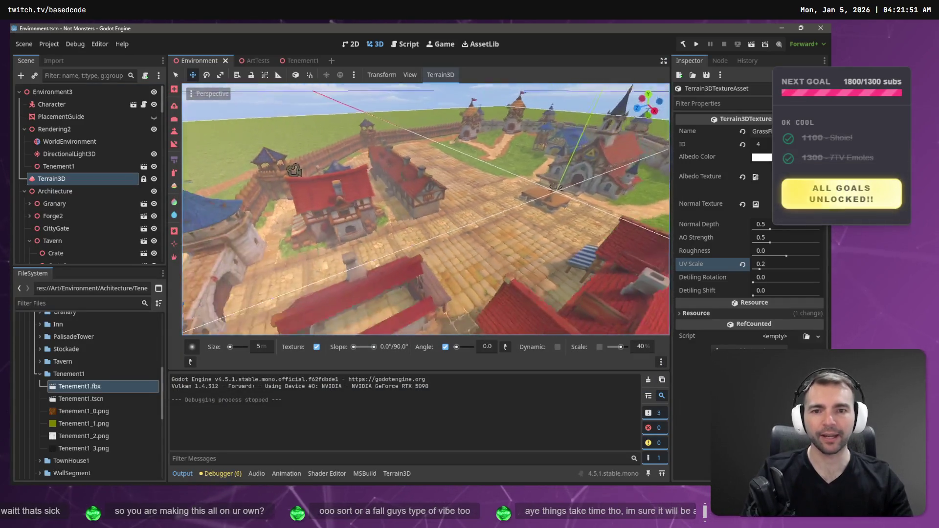
mouse_move(430, 209)
mouse_down()
mouse_move(444, 206)
mouse_move(361, 189)
mouse_move(394, 180)
mouse_move(558, 259)
mouse_move(517, 260)
mouse_move(568, 154)
mouse_move(527, 216)
mouse_move(434, 174)
mouse_move(412, 228)
mouse_move(352, 210)
mouse_move(275, 266)
mouse_move(402, 255)
mouse_move(491, 209)
mouse_up()
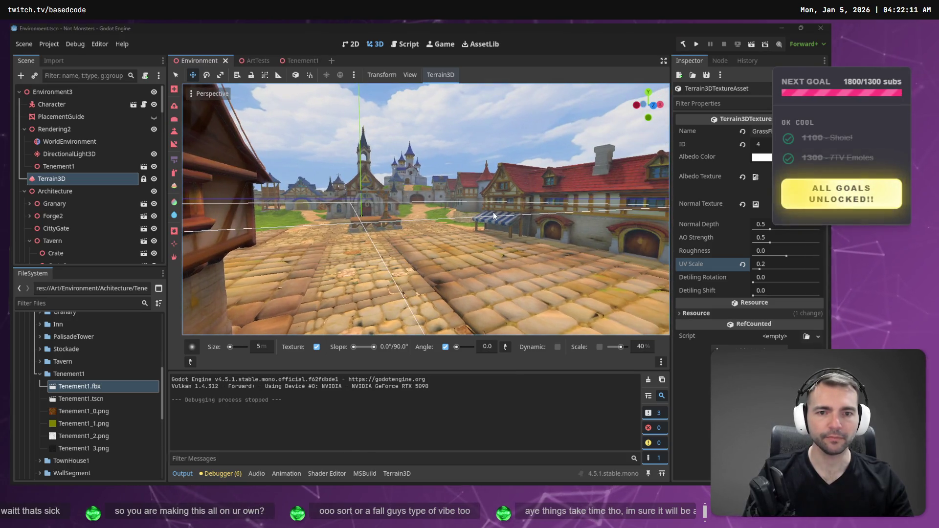
key(alt+Tab)
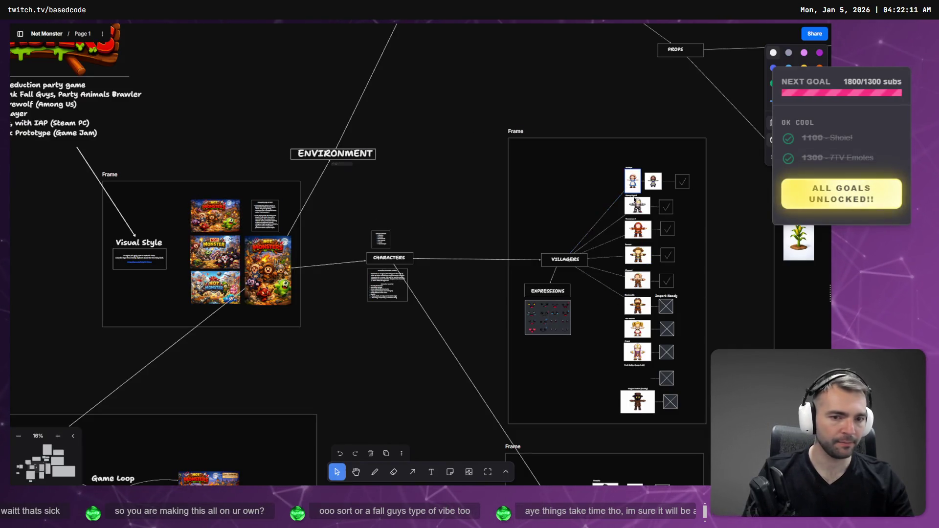
scroll(634, 199, right, 5)
key(alt+Tab)
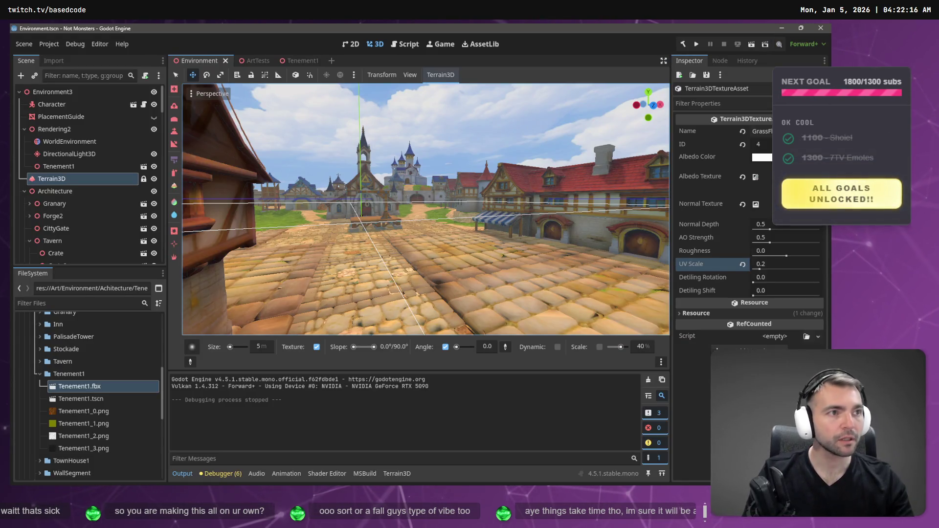
Switch from Godot to the browser's Hunyuan3D topology viewer showing the generated townhouse model
key(alt+Tab)
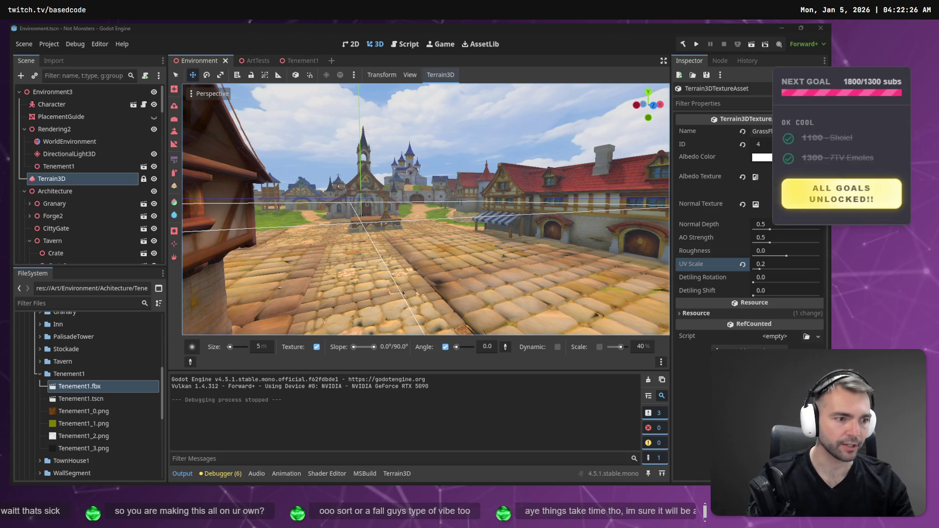
key(alt+Tab)
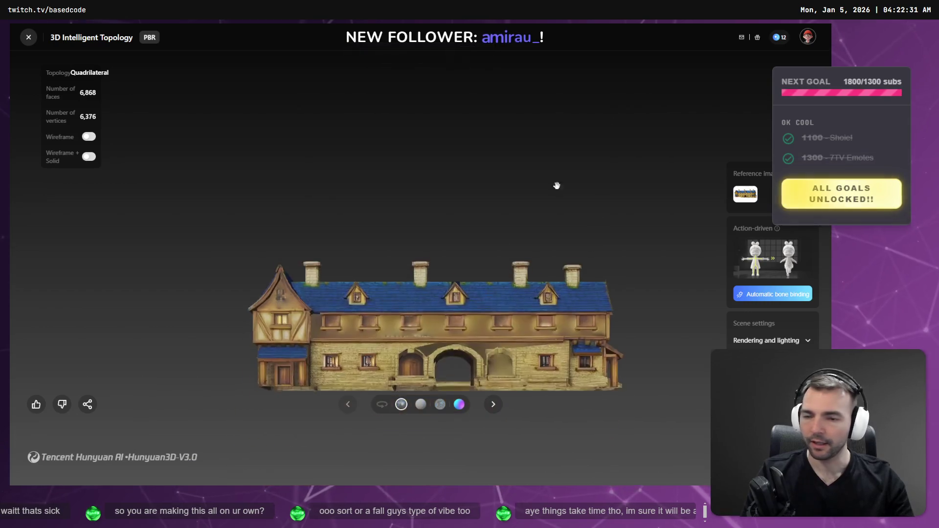
Orbit the Hunyuan3D townhouse model to see its right end, then return to Godot
mouse_move(529, 239)
mouse_down()
mouse_move(431, 281)
mouse_move(352, 266)
mouse_move(463, 271)
mouse_move(341, 268)
mouse_move(602, 275)
mouse_move(509, 278)
mouse_move(553, 274)
mouse_move(519, 266)
mouse_move(586, 260)
mouse_move(534, 245)
mouse_move(729, 298)
mouse_move(478, 263)
mouse_move(526, 248)
mouse_move(556, 216)
mouse_move(400, 250)
mouse_move(539, 247)
mouse_move(446, 253)
mouse_move(441, 243)
mouse_move(479, 245)
mouse_move(445, 243)
mouse_move(453, 243)
mouse_up()
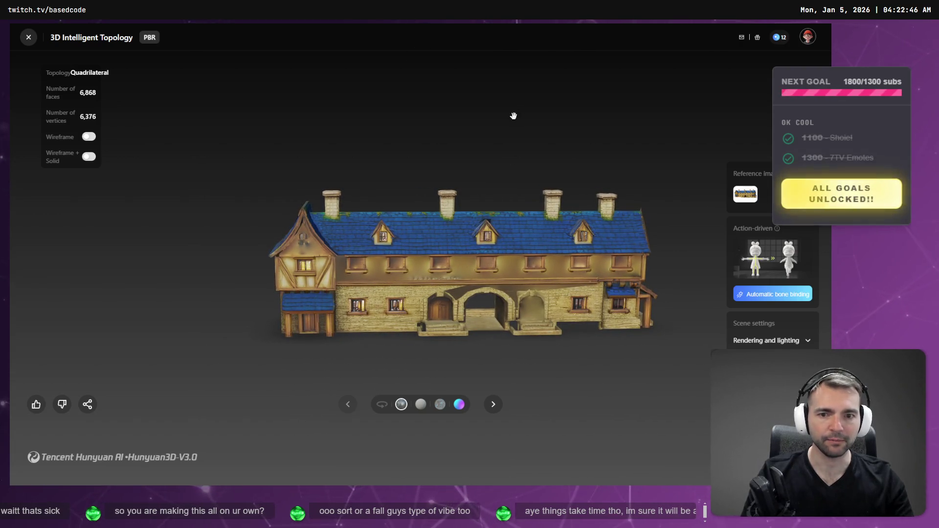
key(alt+Tab)
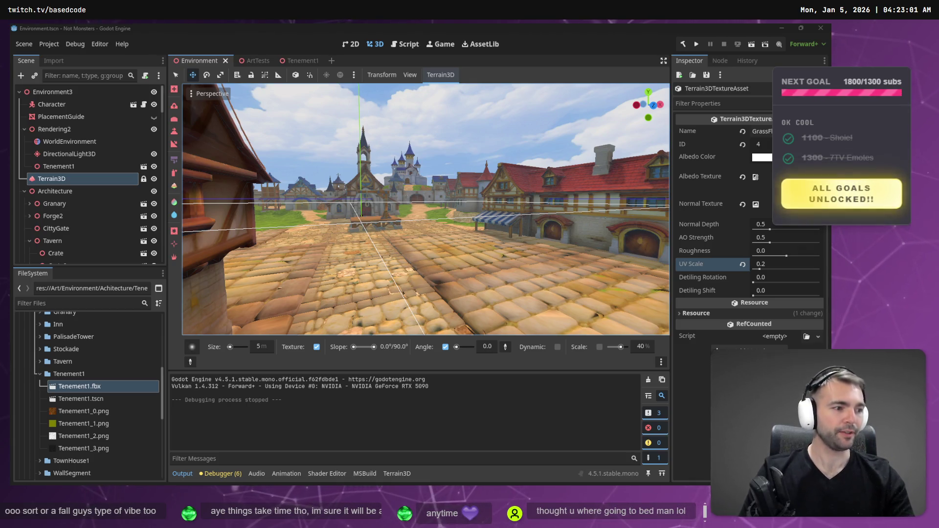
Fly the camera over the rooftops, collapse Tenement1, then start and cancel a new Achitecture folder
drag(456, 208, 338, 305)
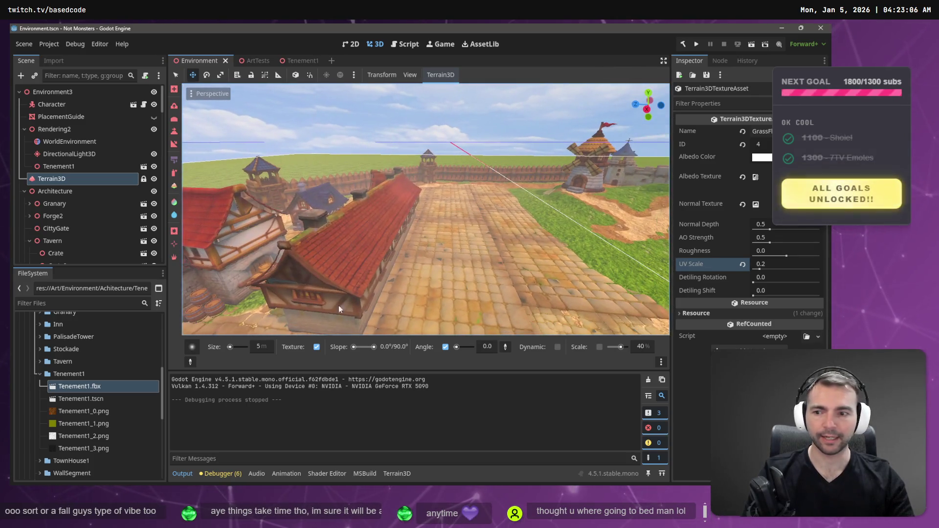
click(39, 374)
scroll(75, 339, up, 3)
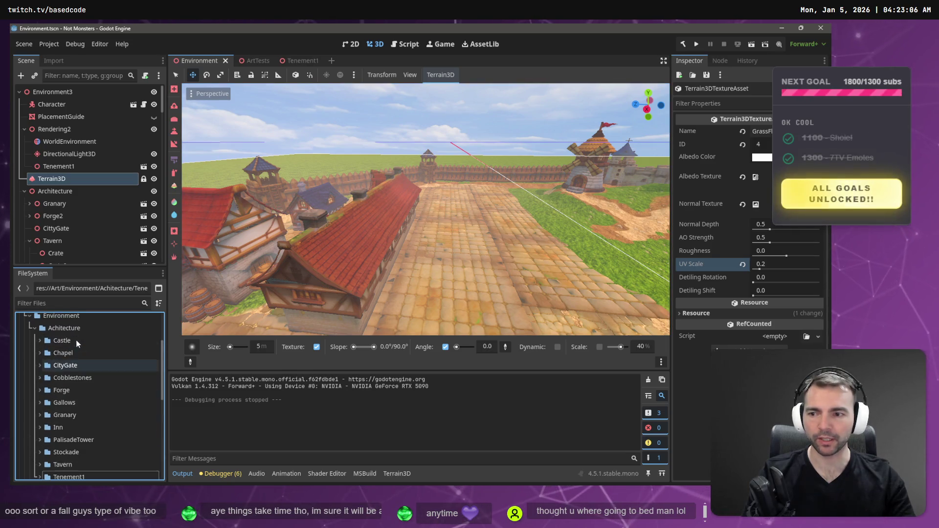
right_click(63, 325)
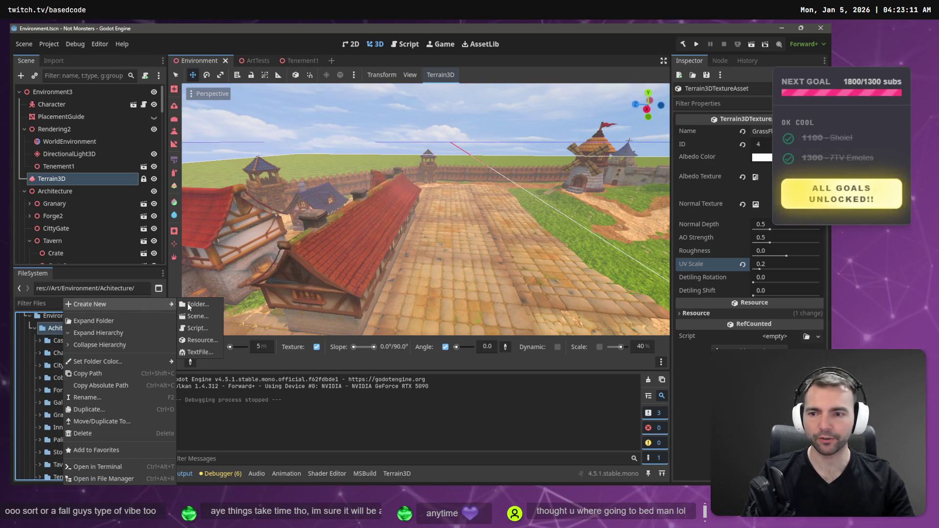
click(192, 304)
text(Te)
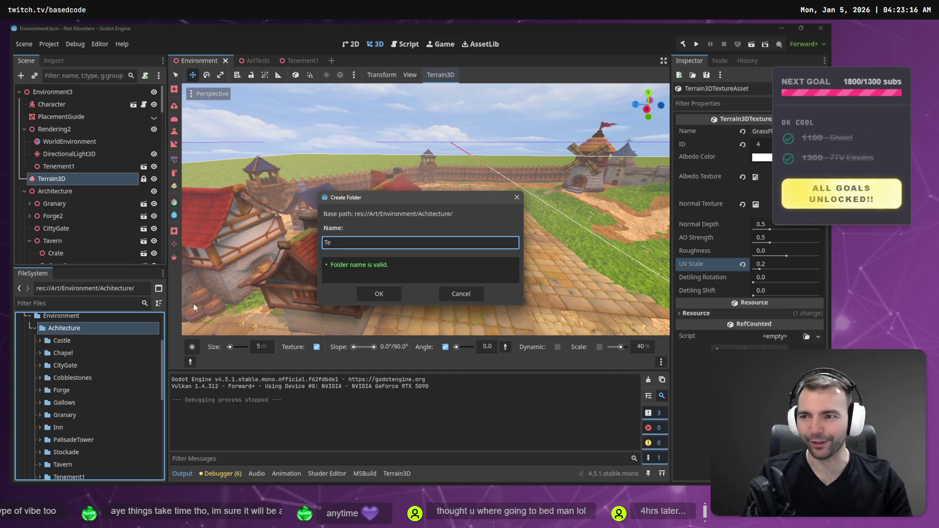
key(Escape)
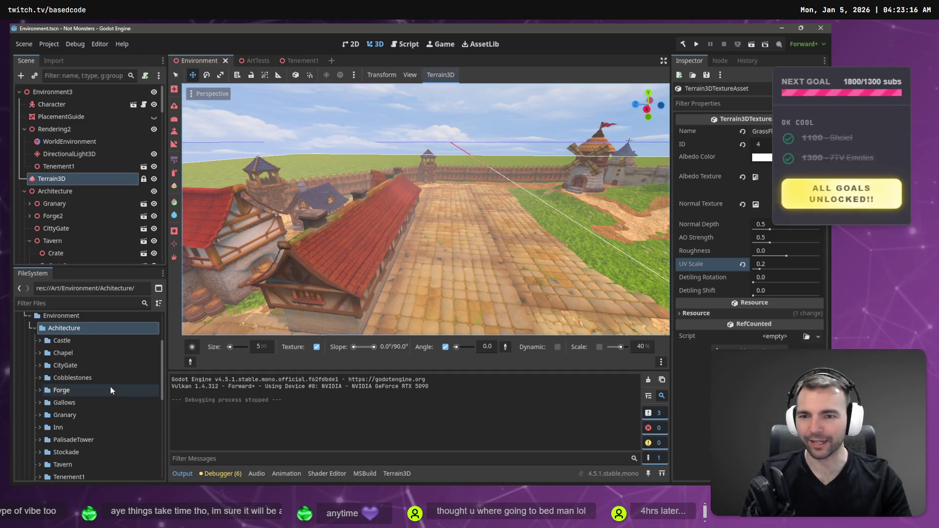
Select the Tenement1 folder and begin renaming it, leaving the name unchanged
scroll(110, 390, down, 4)
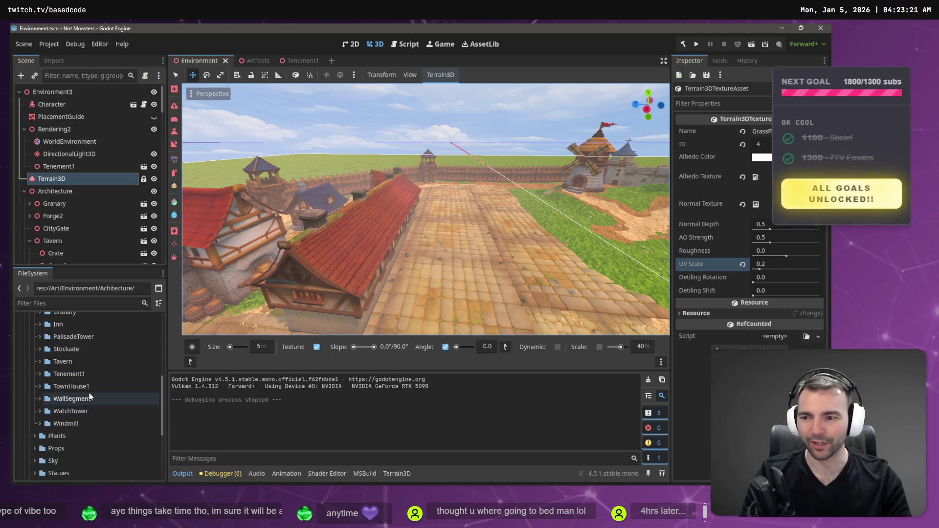
click(89, 385)
click(86, 373)
key(F2)
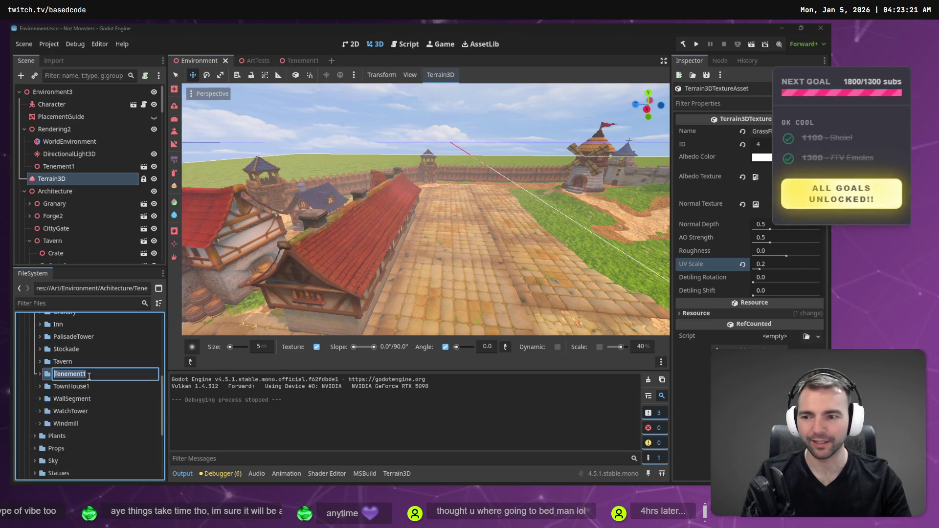
key(Escape)
Create a new folder named Tenement2 inside the Achitecture folder
scroll(89, 375, up, 6)
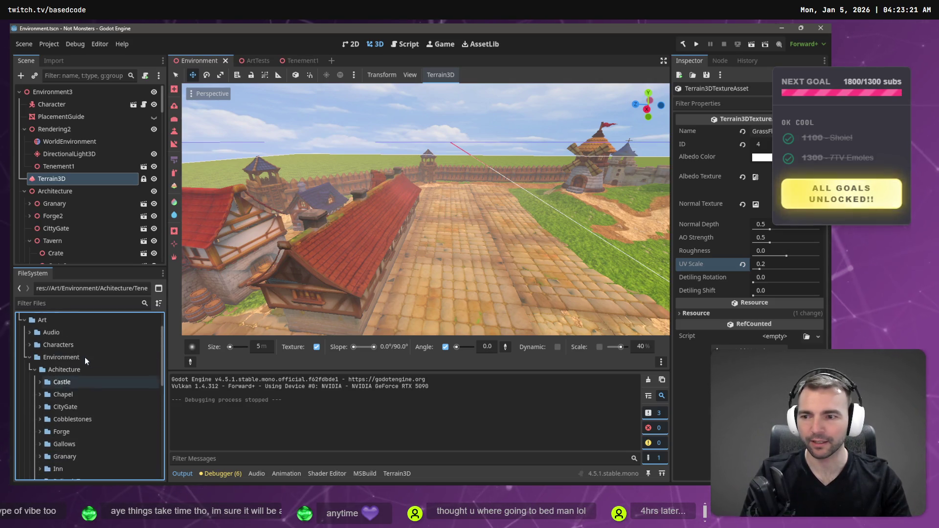
right_click(63, 369)
click(81, 368)
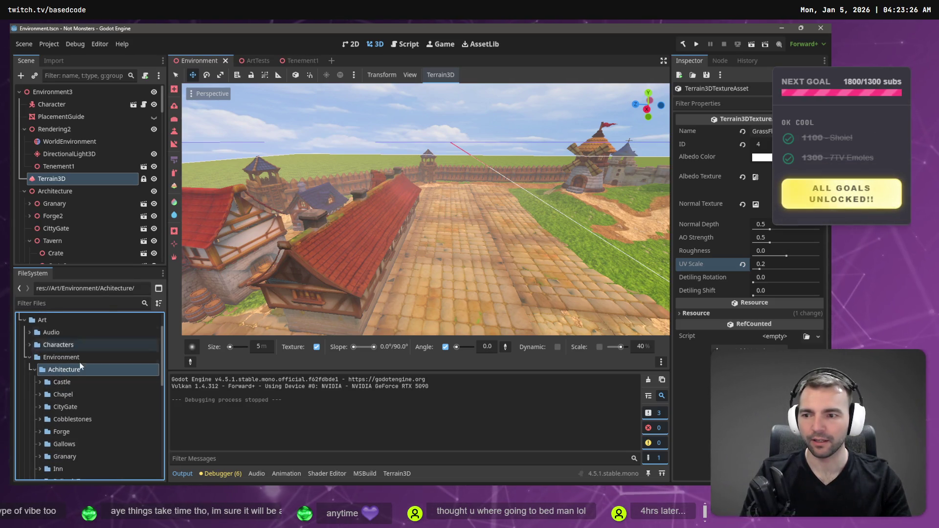
right_click(80, 368)
mouse_move(122, 304)
click(210, 304)
text(Tenement)
key(Return)
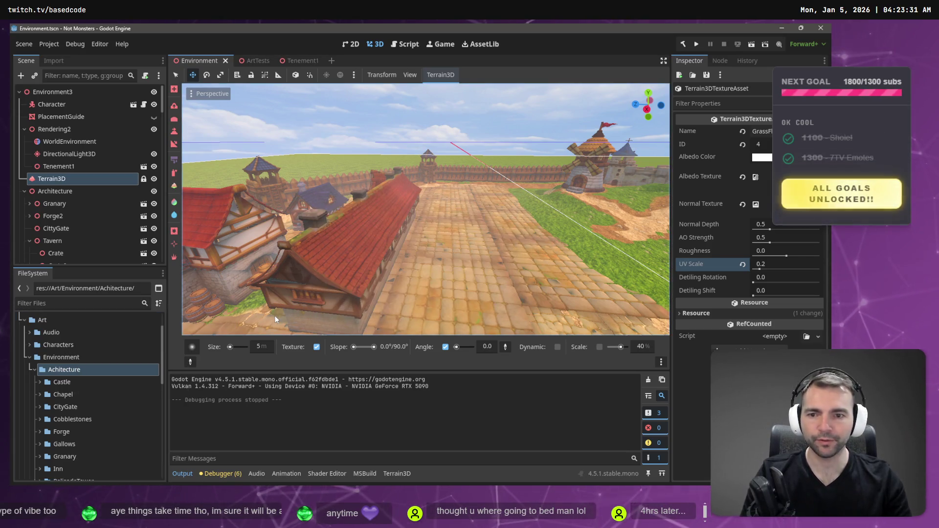
scroll(113, 415, down, 5)
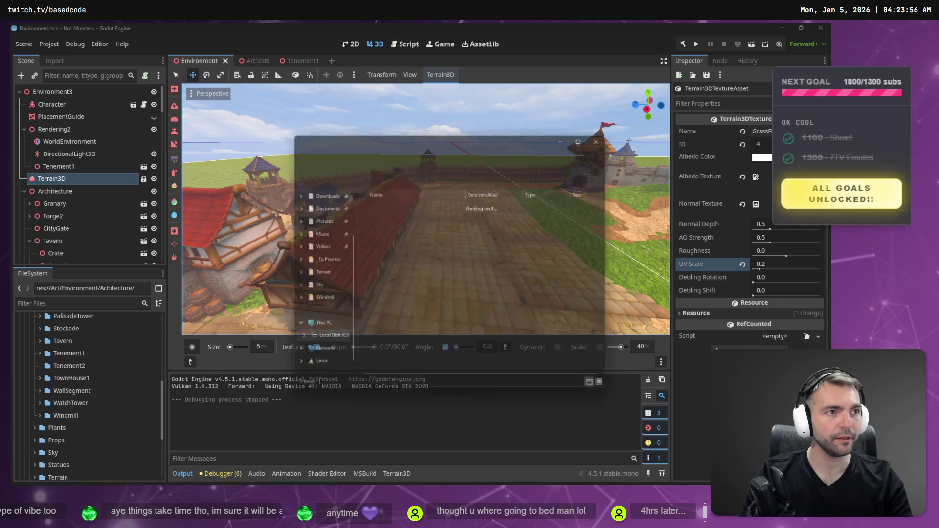
key(F2)
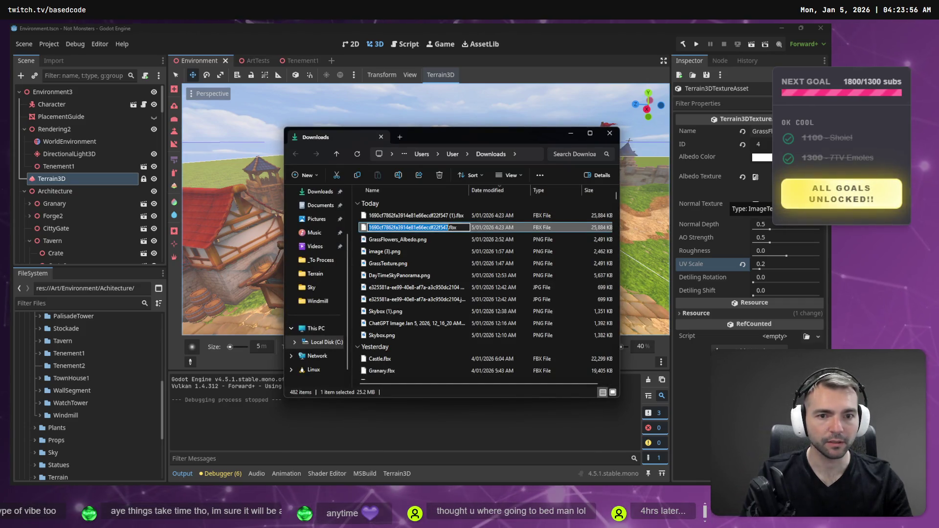
Rename the downloaded FBX to Tenement2.fbx, drop it into Godot's Tenement2 folder, and close Downloads
key(Escape)
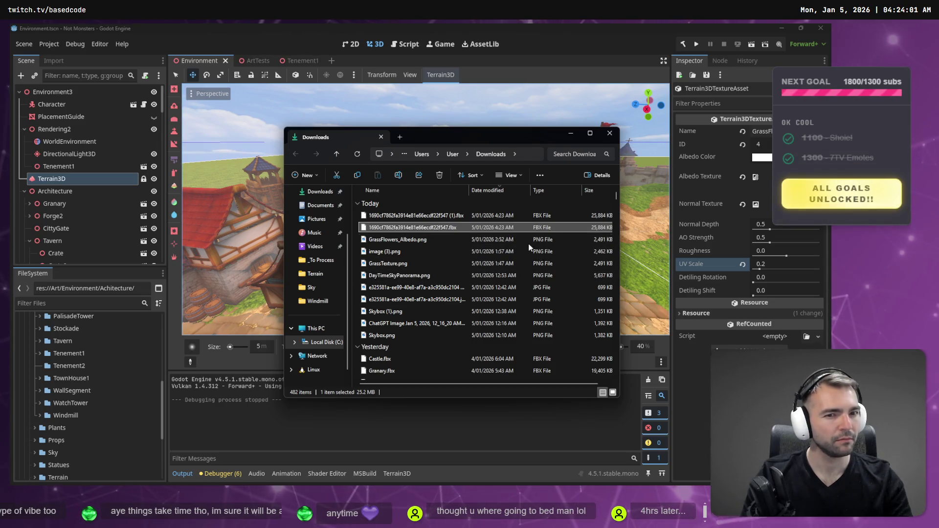
click(455, 228)
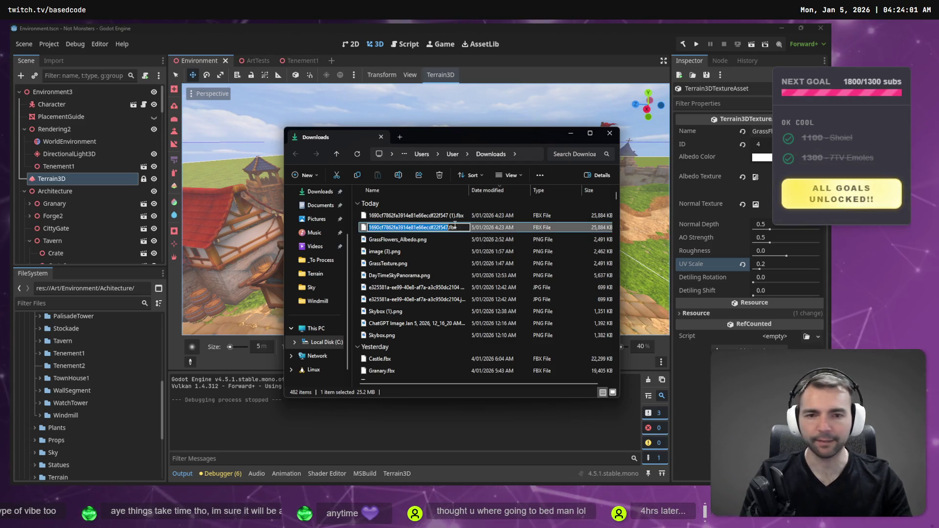
text(Tenement2)
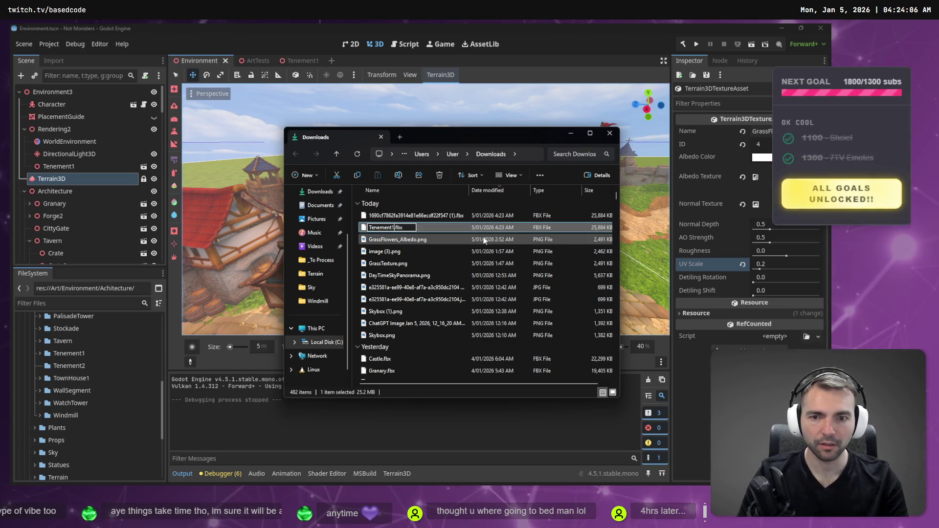
key(Return)
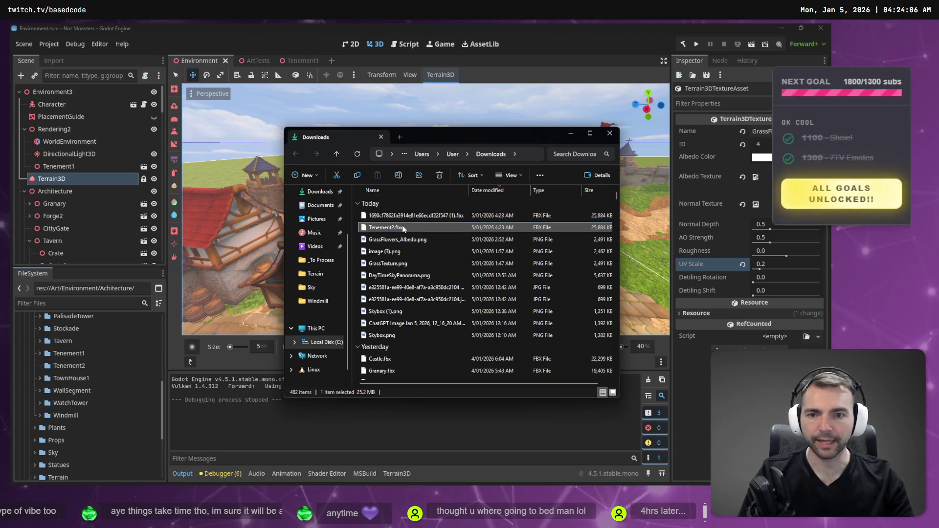
mouse_move(403, 228)
mouse_down()
mouse_move(391, 220)
mouse_move(64, 365)
mouse_up()
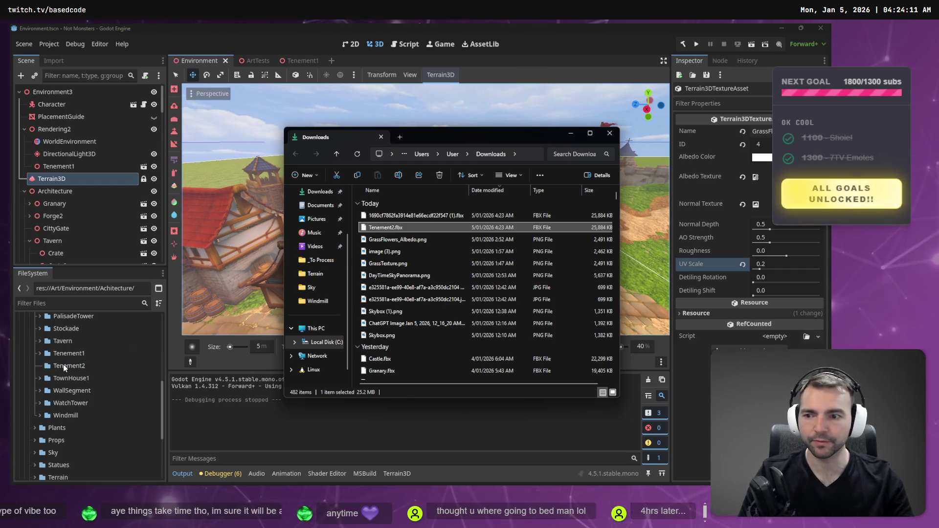
click(609, 133)
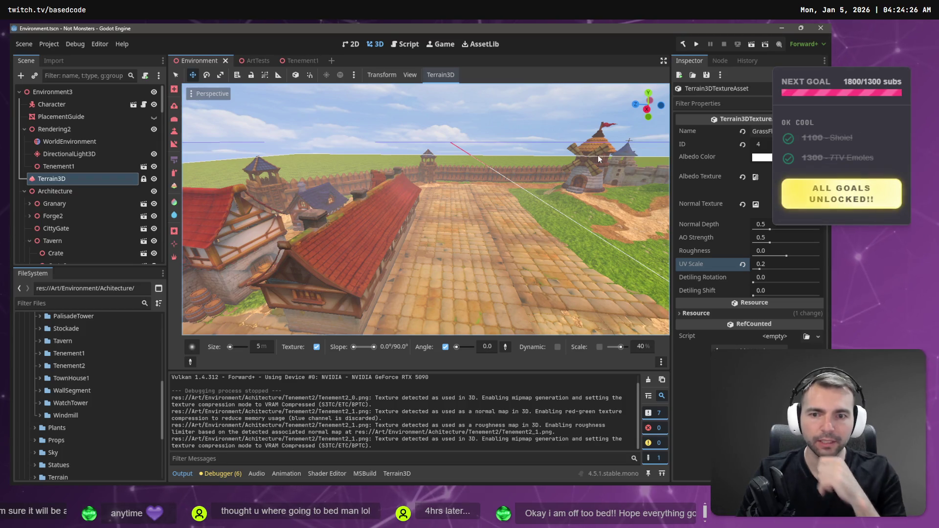
Select the imported Tenement2.fbx, then open ArtTests, zoom toward Tenement1, and deselect it
mouse_move(191, 346)
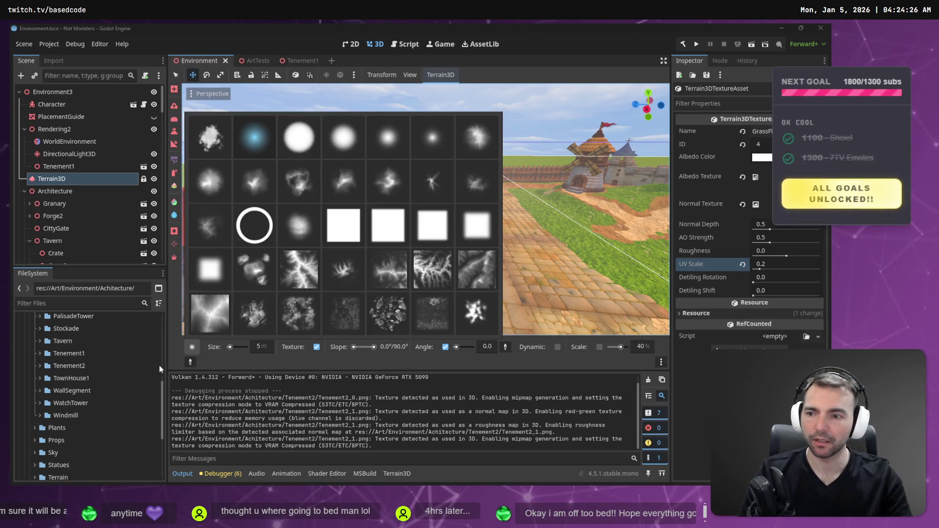
click(39, 366)
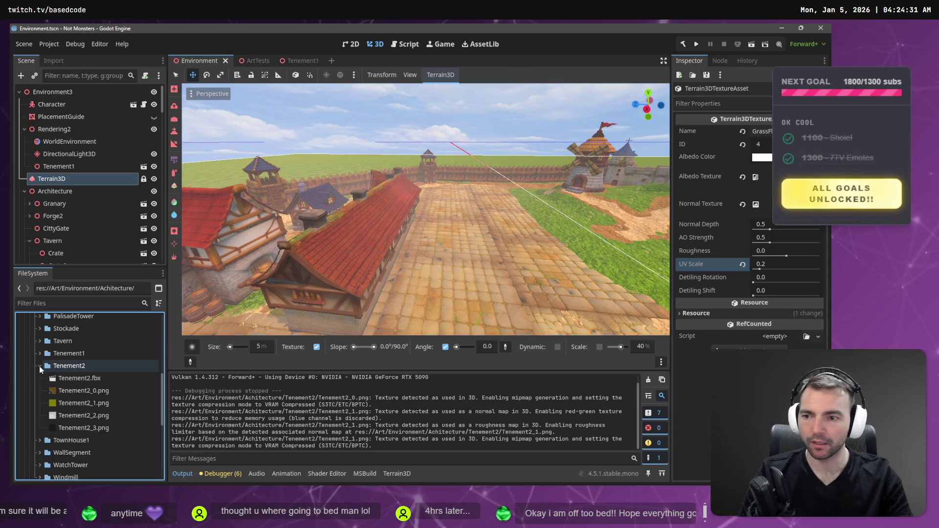
click(70, 378)
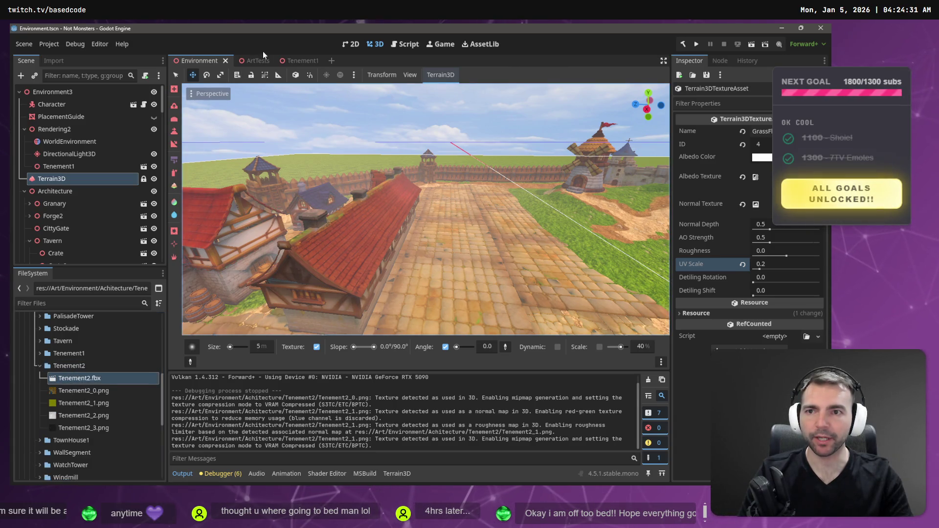
click(247, 60)
scroll(418, 226, up, 3)
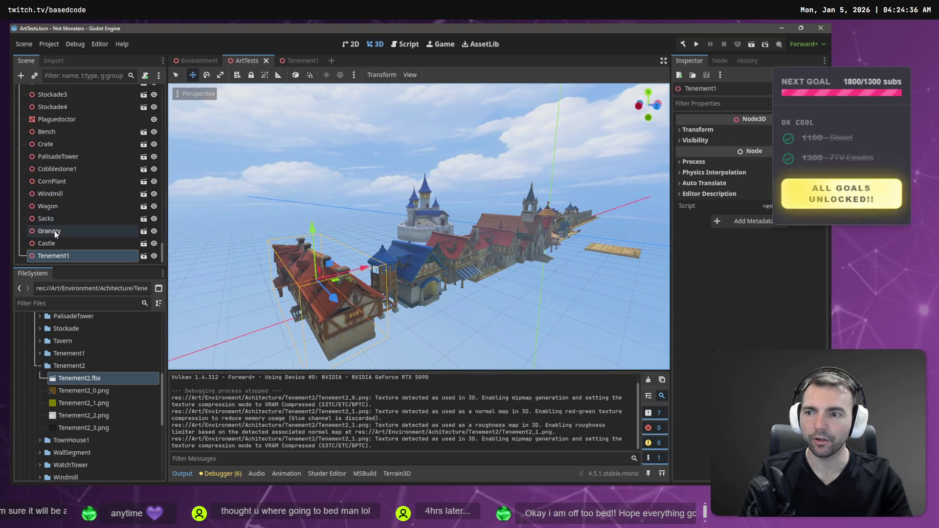
click(262, 217)
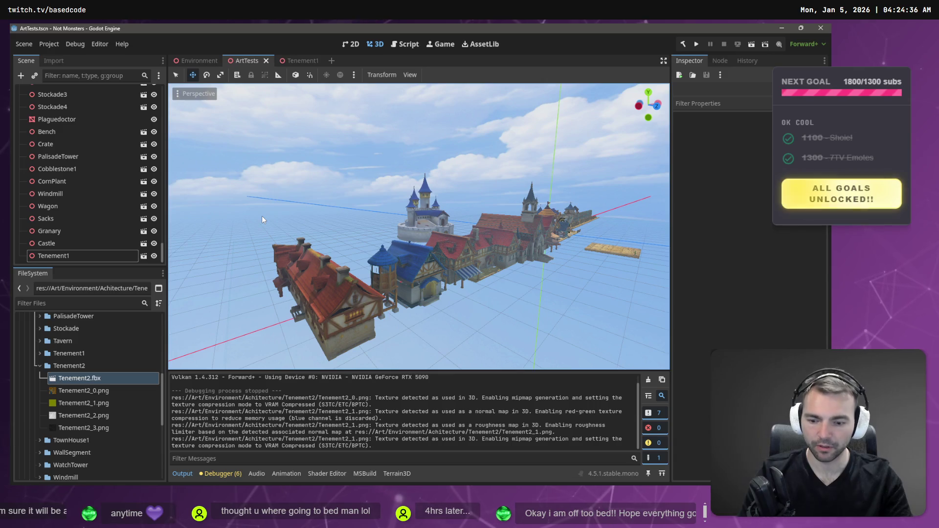
Drop the Tenement2 model into ArtTests and check Tenement1's import settings
mouse_move(98, 382)
mouse_down()
mouse_move(531, 331)
mouse_move(512, 325)
mouse_up()
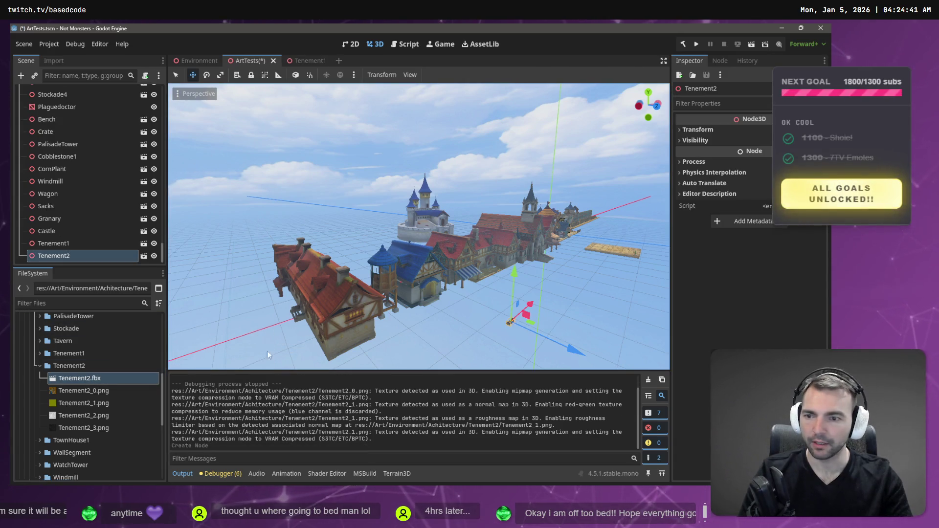
click(309, 298)
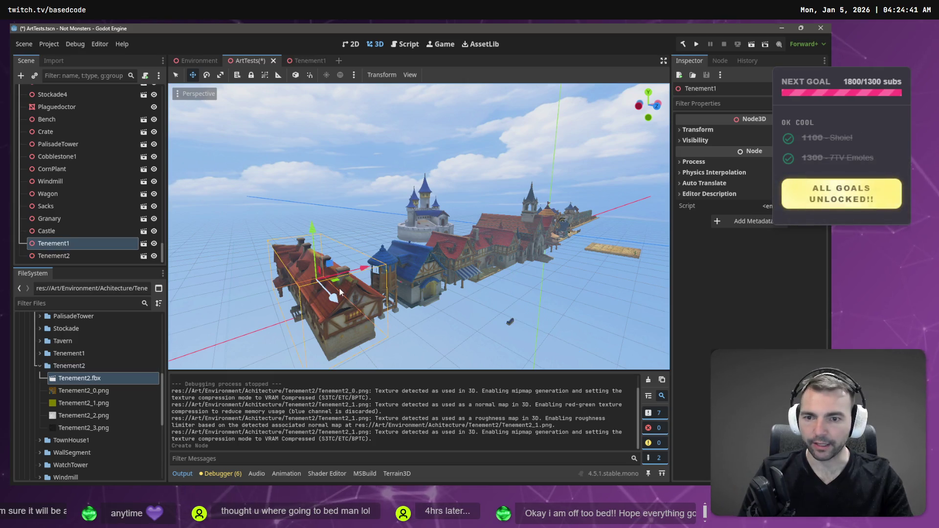
click(40, 353)
click(74, 366)
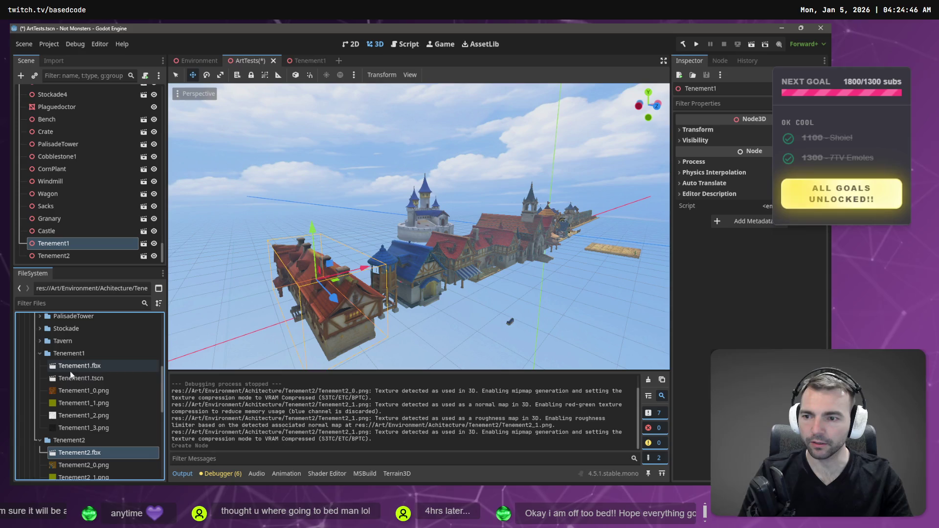
click(54, 61)
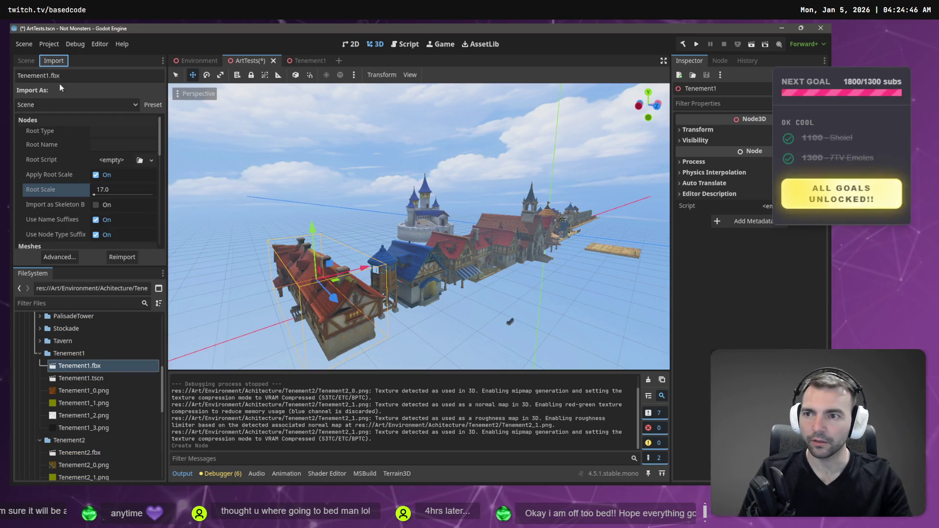
Reimport Tenement2.fbx at a root scale of 17.0
click(84, 452)
click(118, 190)
text(17.0)
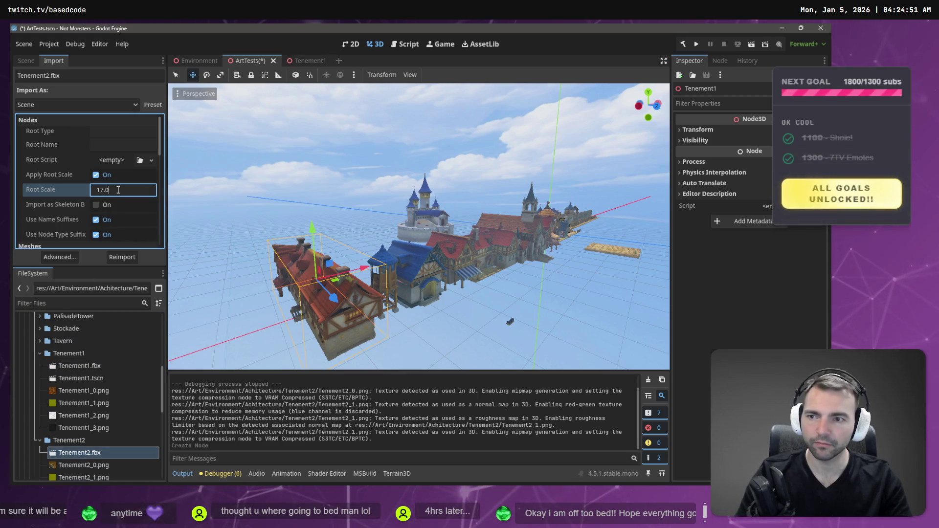
key(Return)
click(122, 258)
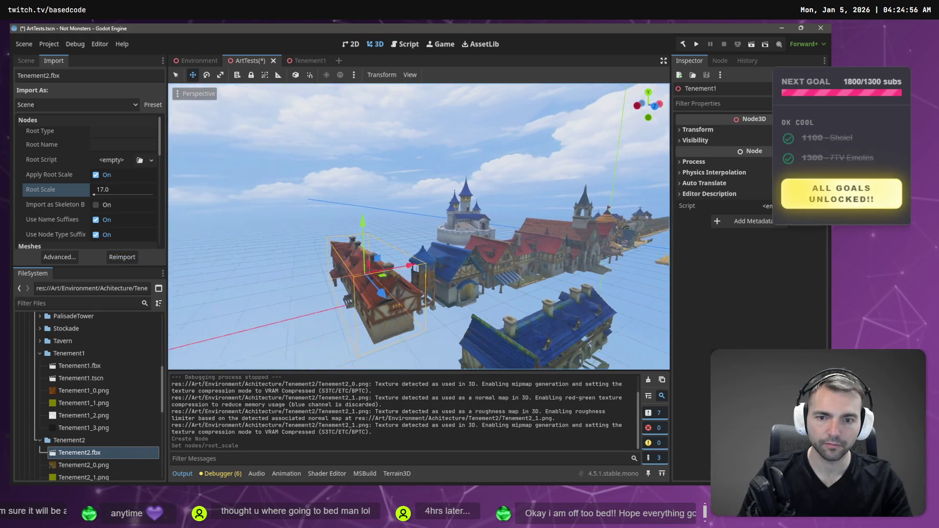
Select the large Tenement2 building and raise it upward in two moves
click(465, 298)
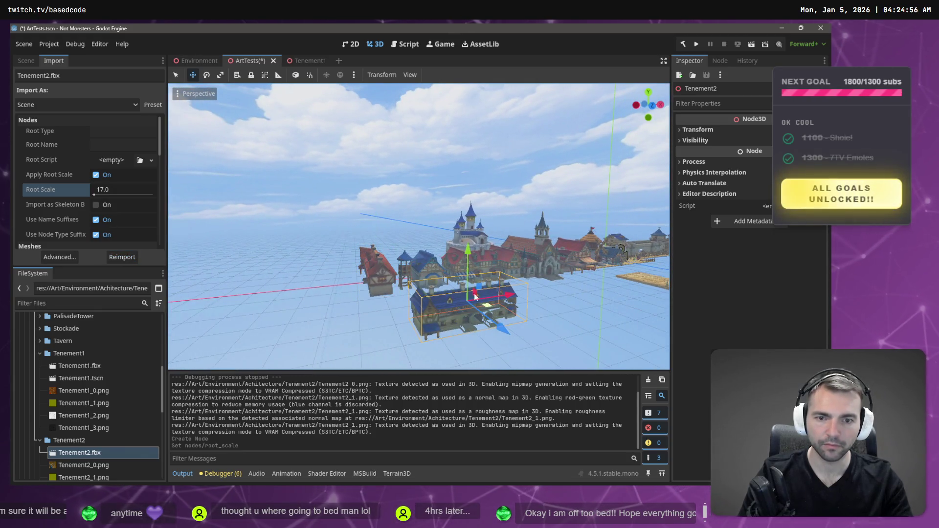
drag(458, 262, 457, 228)
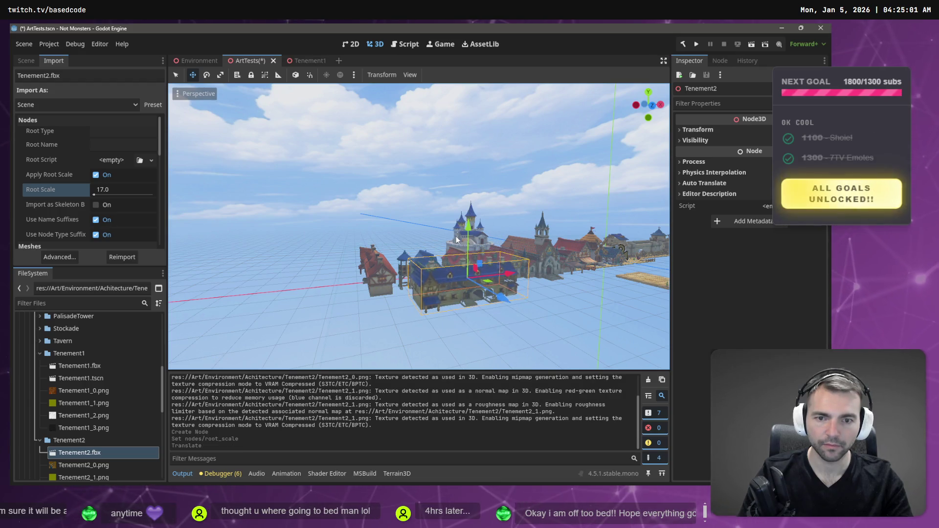
scroll(458, 228, up, 5)
scroll(479, 245, down, 5)
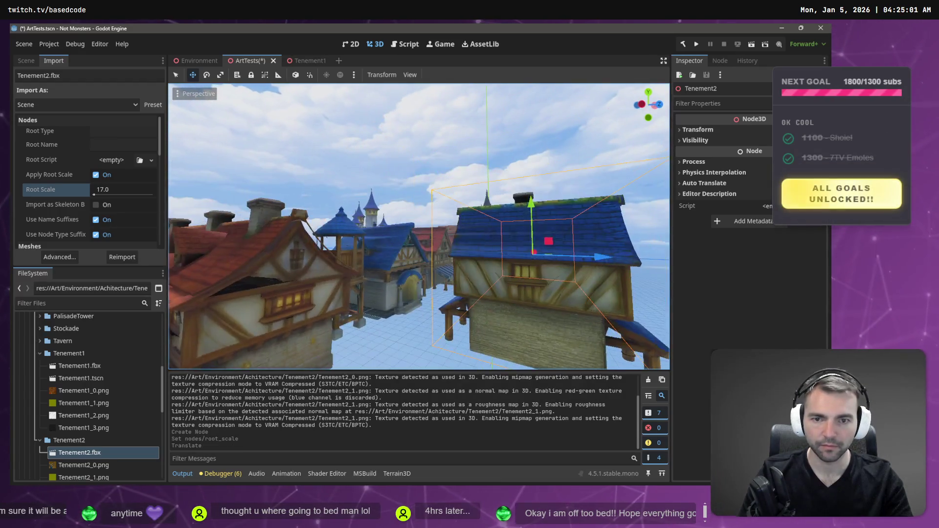
drag(469, 227, 471, 244)
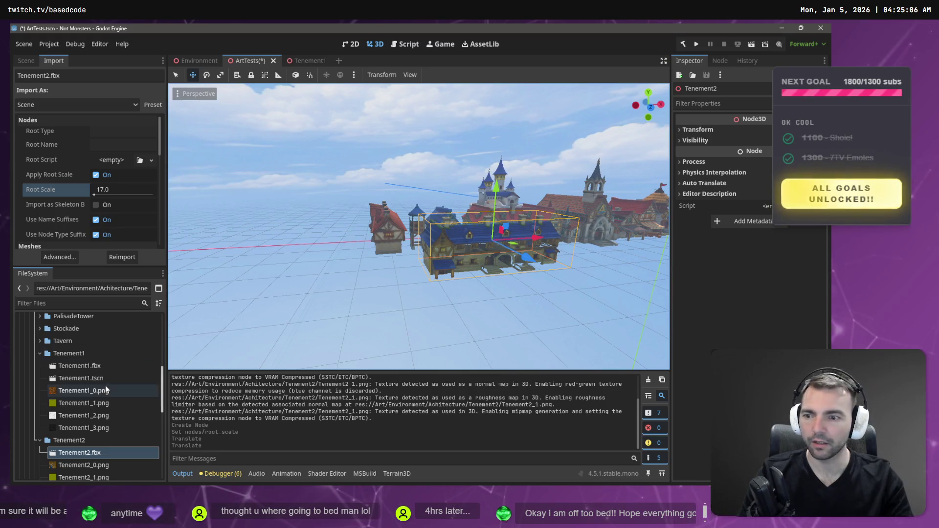
right_click(68, 440)
Create a new scene named Tenement2 in the Tenement2 folder
mouse_move(113, 306)
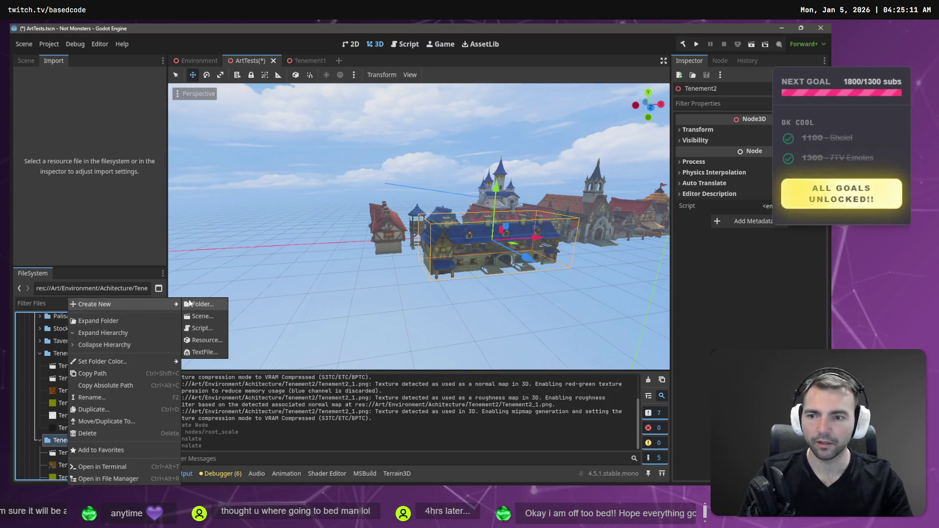
click(208, 316)
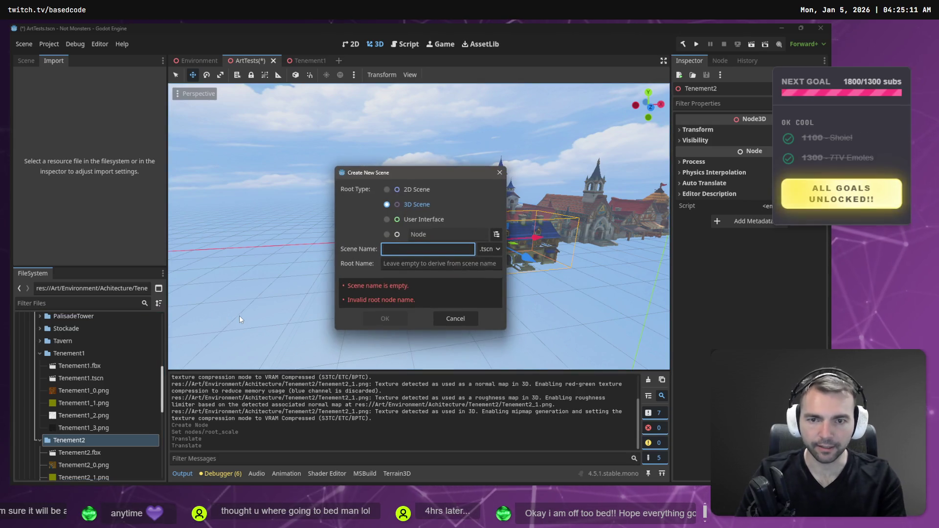
key(super+v)
key(Down)
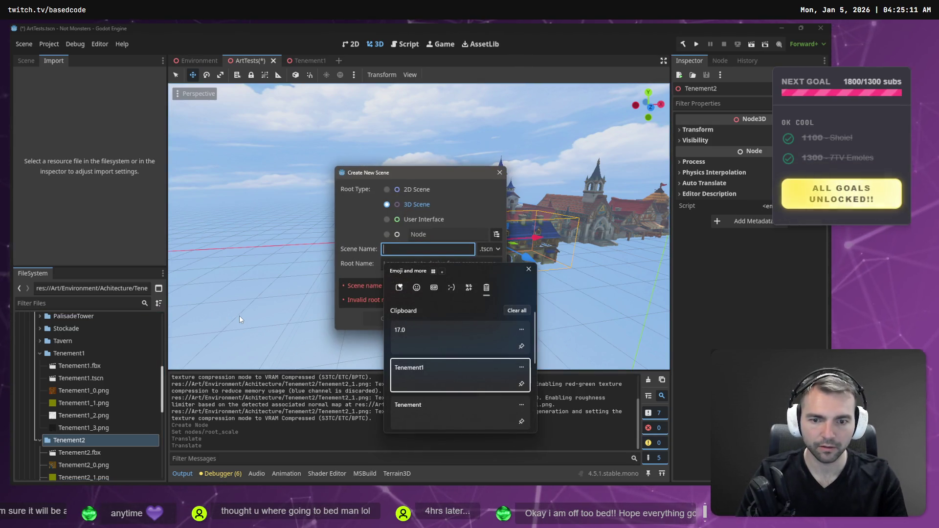
key(Down)
key(Up)
key(Return)
key(BackSpace)
text(2)
key(Return)
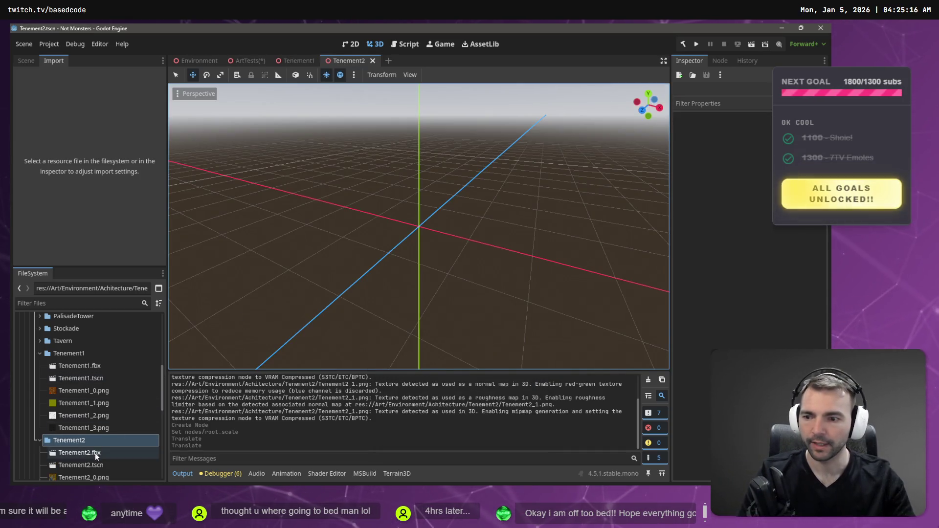
Add the Tenement2 model to the new scene and set its X position to 0
click(88, 454)
mouse_move(88, 455)
mouse_down()
mouse_move(461, 206)
mouse_move(478, 143)
mouse_move(419, 204)
mouse_move(428, 191)
mouse_up()
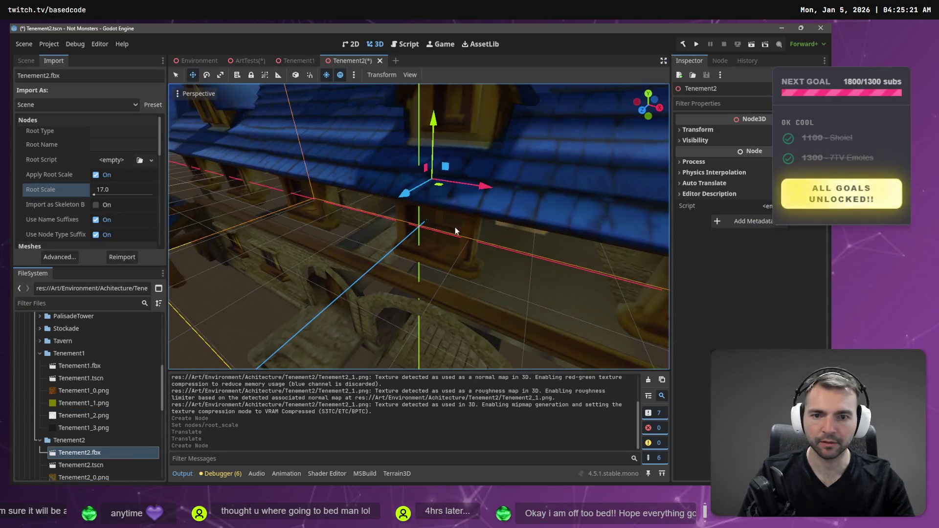
scroll(428, 191, down, 3)
click(725, 130)
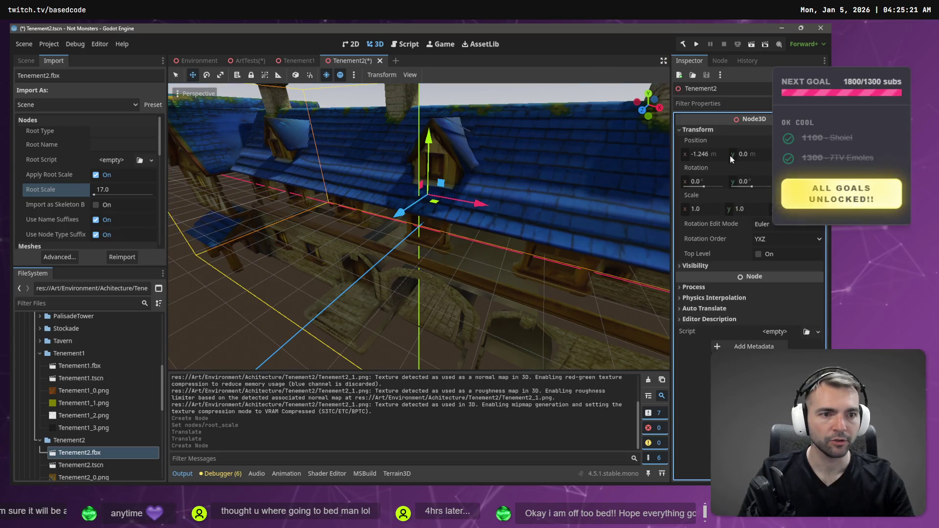
click(713, 156)
text(0)
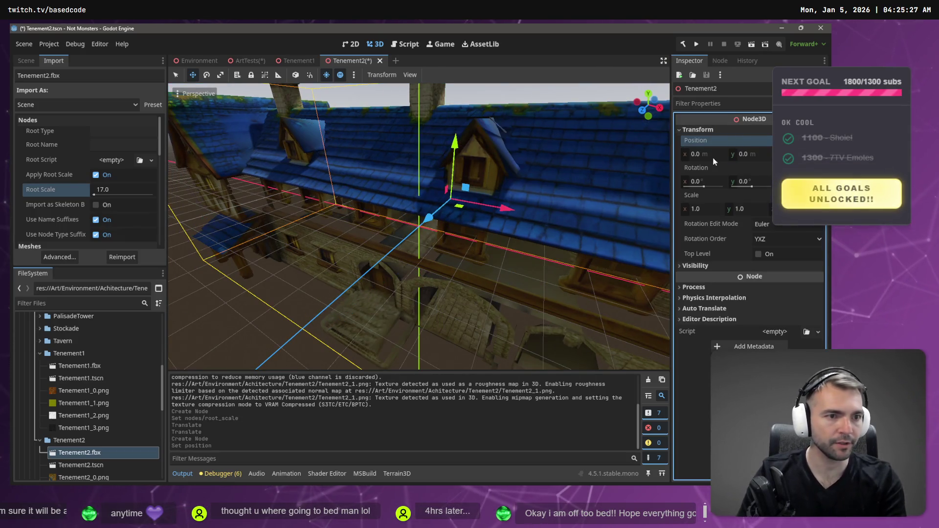
key(Return)
Raise the building along Y to 5.593, checking it from several angles
drag(415, 183, 430, 60)
key(f)
drag(419, 225, 347, 139)
scroll(359, 188, up, 3)
mouse_move(347, 139)
mouse_down()
mouse_move(415, 147)
mouse_move(411, 133)
mouse_up()
mouse_move(415, 138)
mouse_down()
mouse_move(338, 147)
mouse_move(415, 138)
mouse_up()
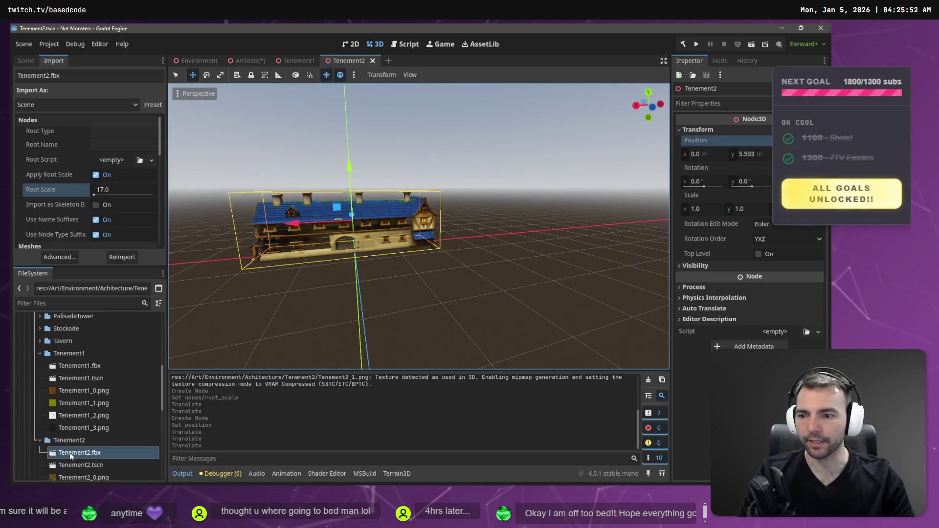
Drag the saved Tenement2 scene into ArtTests and show the ArtTests scene tree
click(84, 464)
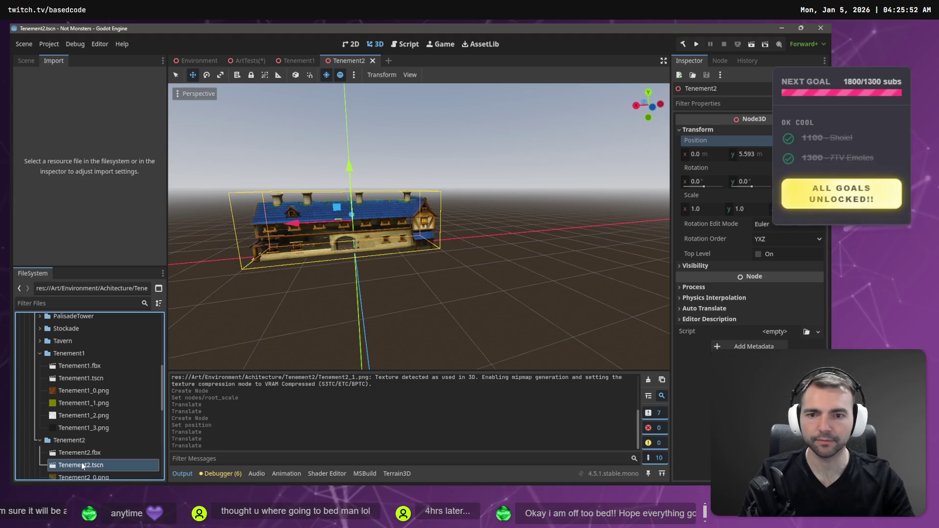
drag(82, 466, 243, 385)
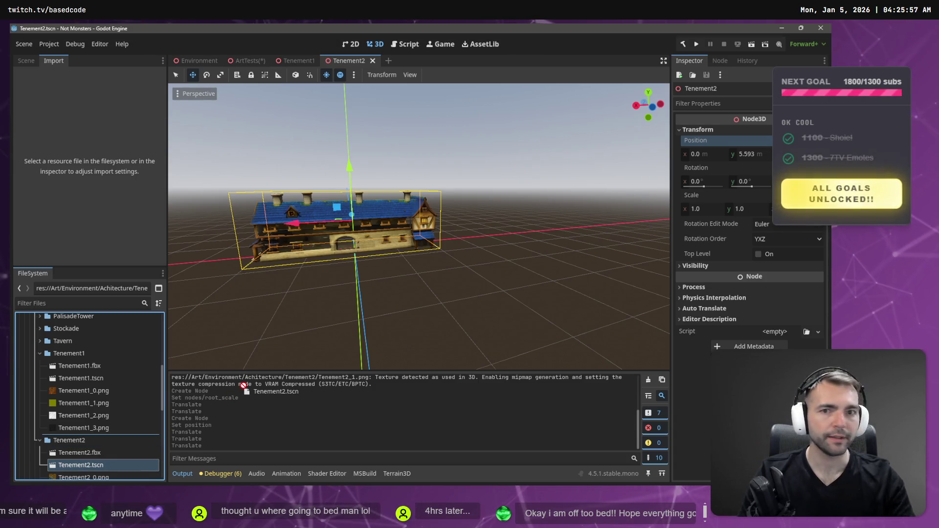
mouse_move(248, 65)
mouse_down()
mouse_move(421, 230)
mouse_move(504, 242)
mouse_up()
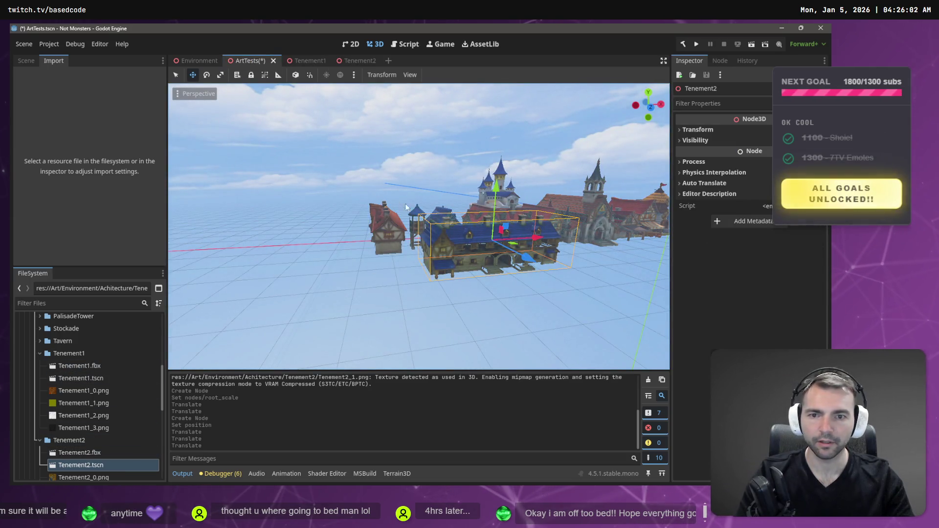
click(26, 61)
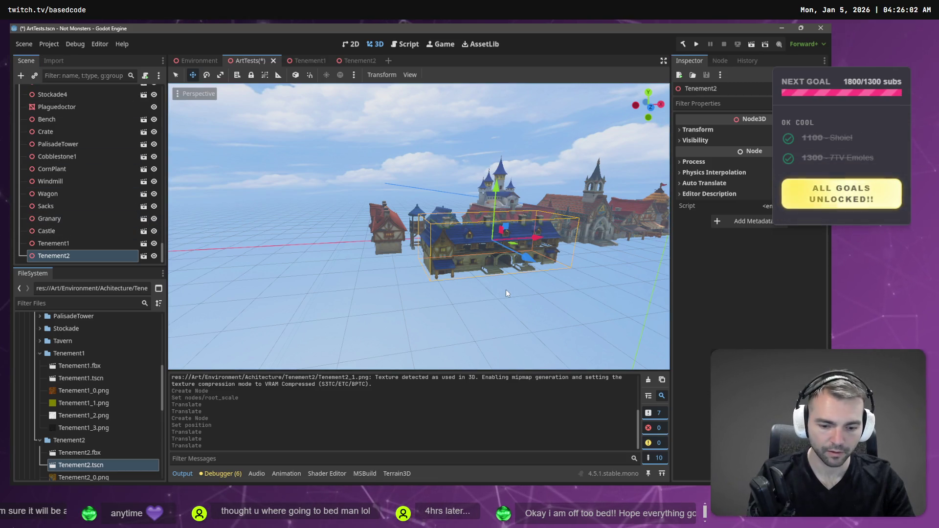
Replace the old Tenement2 node in ArtTests with a Tenement2 scene instance
key(Delete)
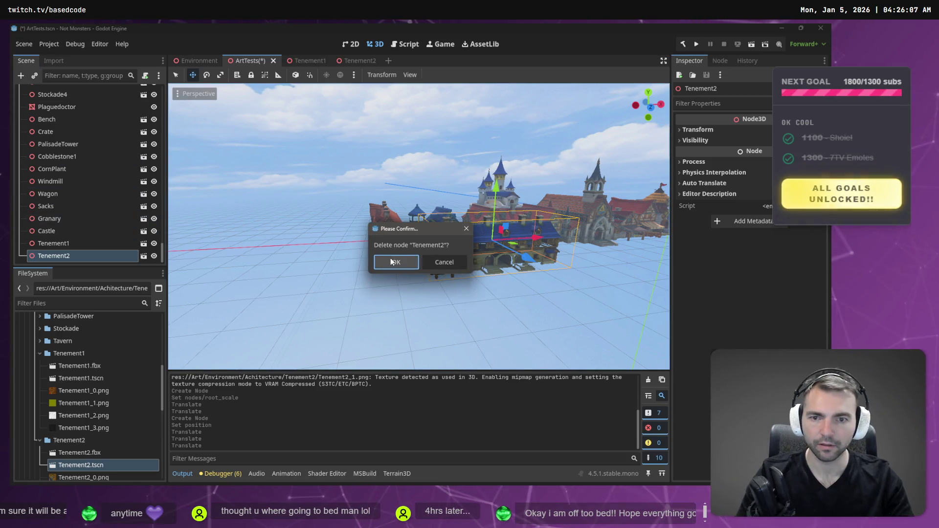
click(392, 262)
mouse_move(78, 454)
mouse_down()
mouse_move(316, 235)
mouse_move(405, 284)
mouse_up()
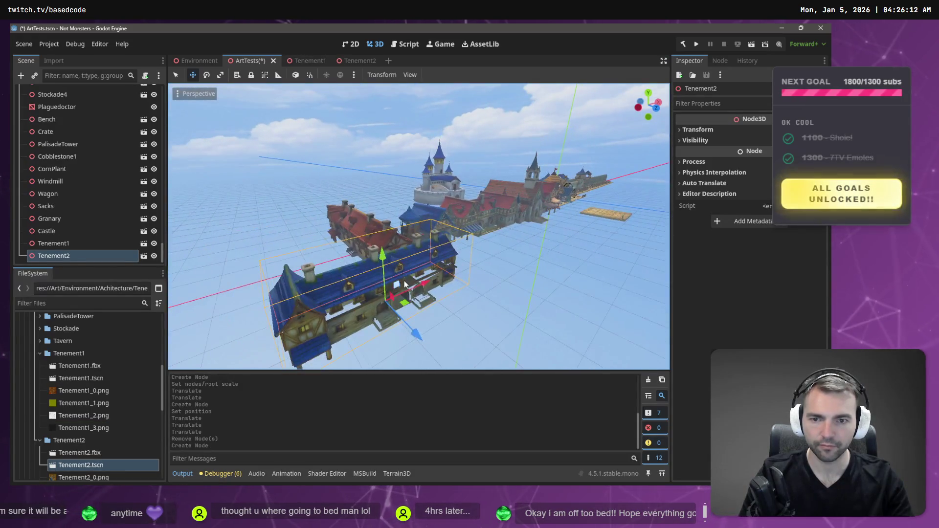
Rotate Tenement2 about -105 degrees and move it along X and Z beside the town
mouse_move(375, 330)
mouse_down()
mouse_move(302, 331)
mouse_move(275, 286)
mouse_move(282, 307)
mouse_up()
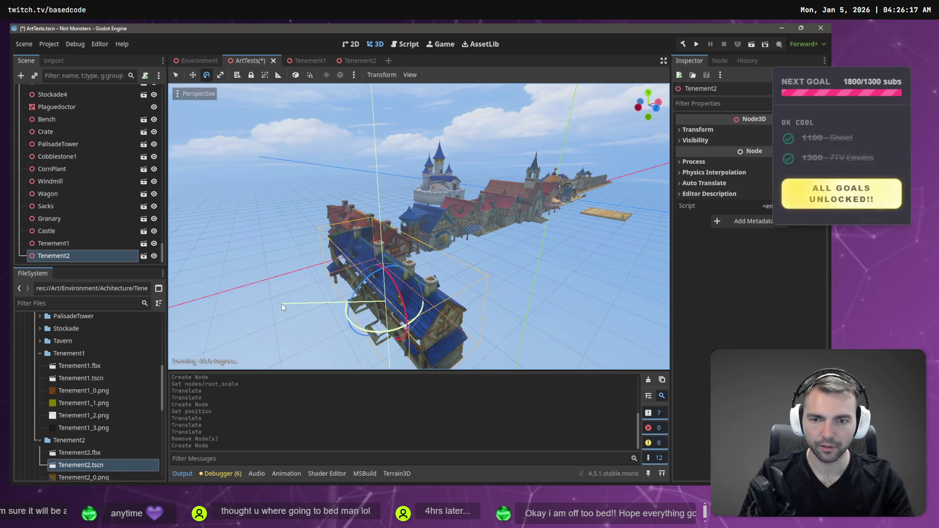
drag(413, 302, 404, 286)
drag(389, 348, 338, 273)
key(f)
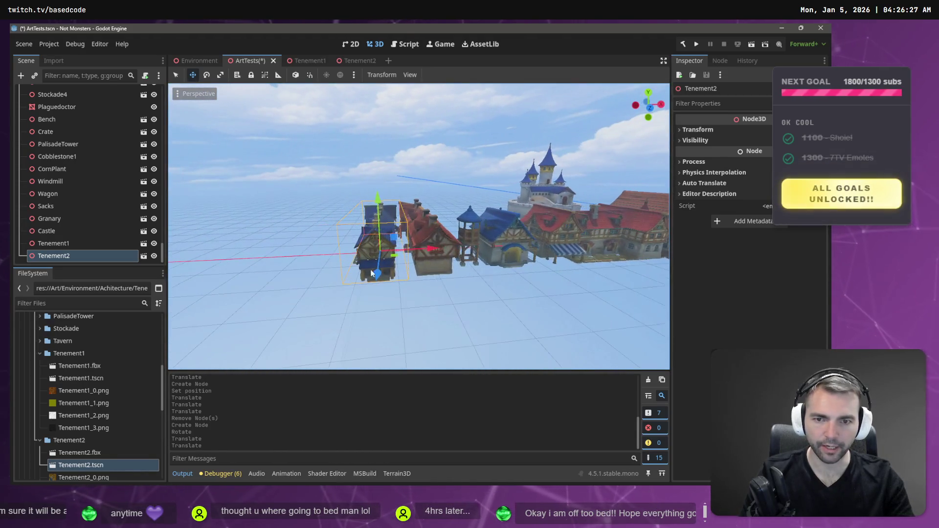
click(418, 250)
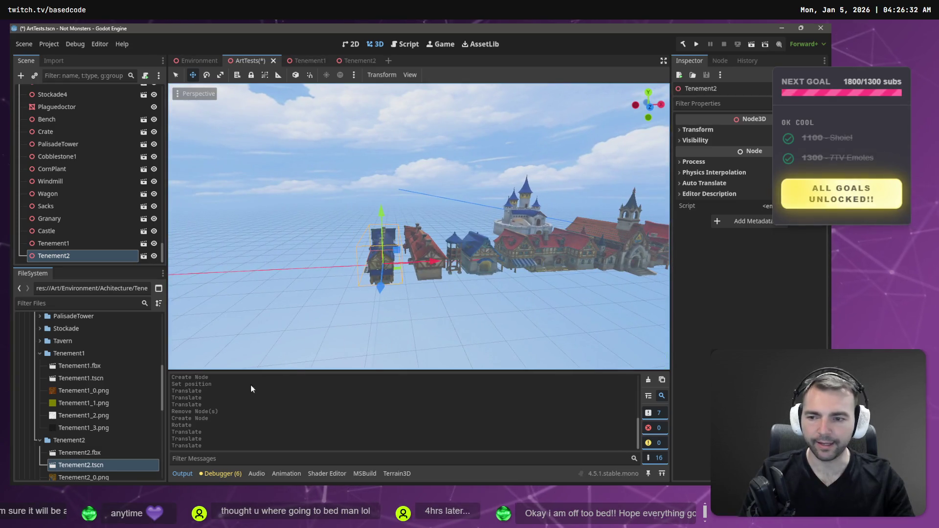
click(368, 62)
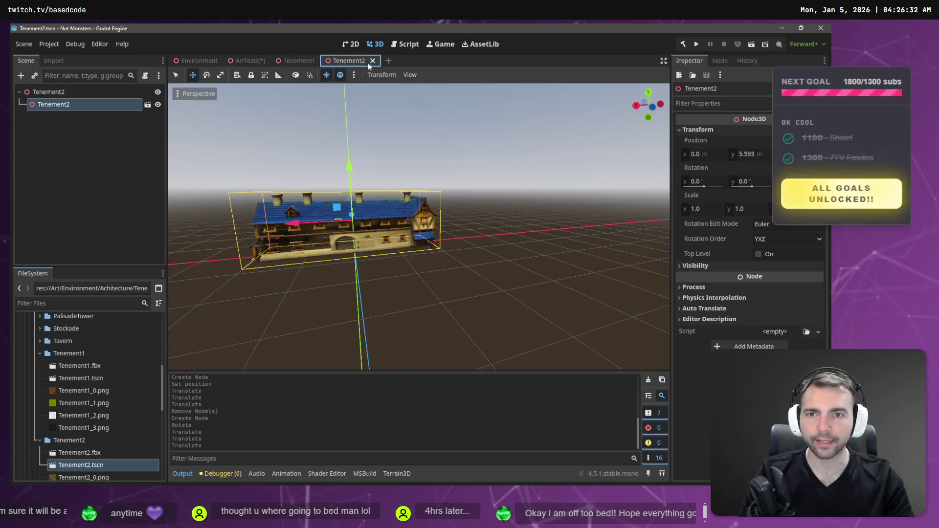
Paste the imported FBX mesh into Tenement2, delete the old child, and rename the mesh Model
click(146, 105)
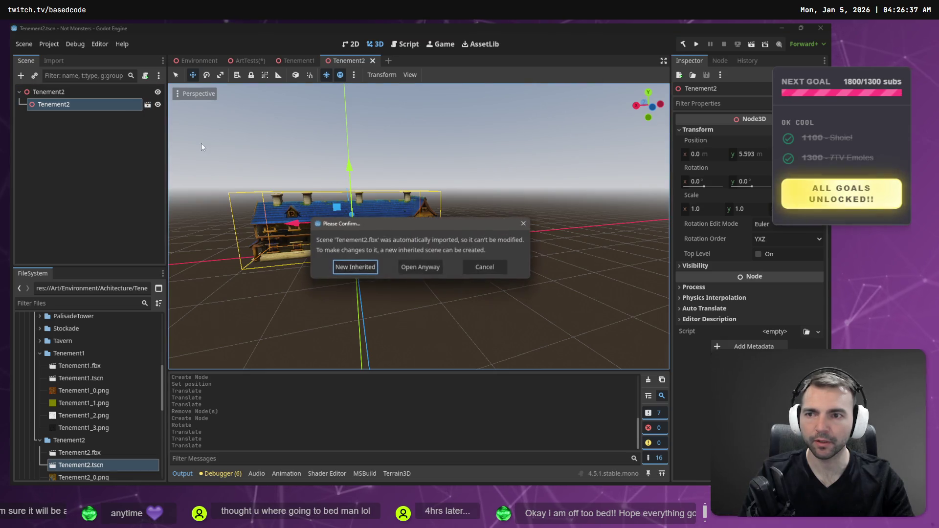
click(426, 270)
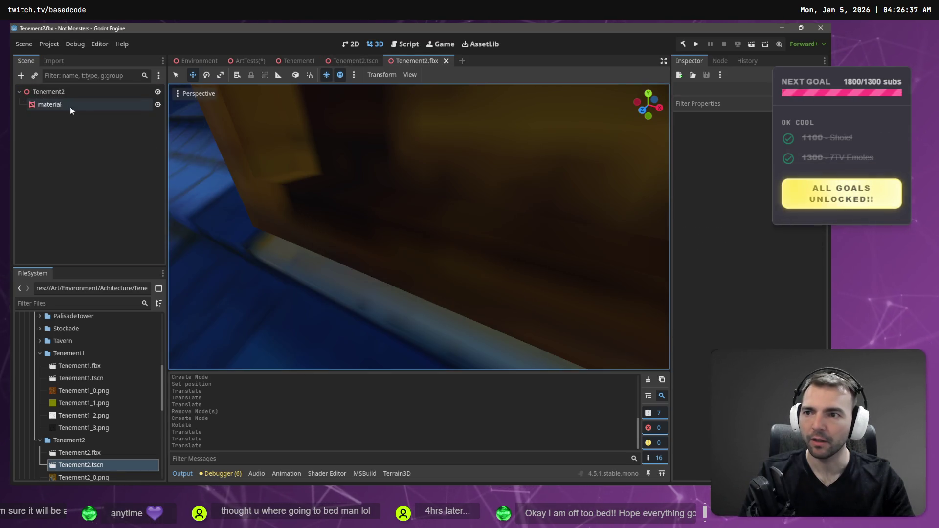
click(87, 103)
click(447, 60)
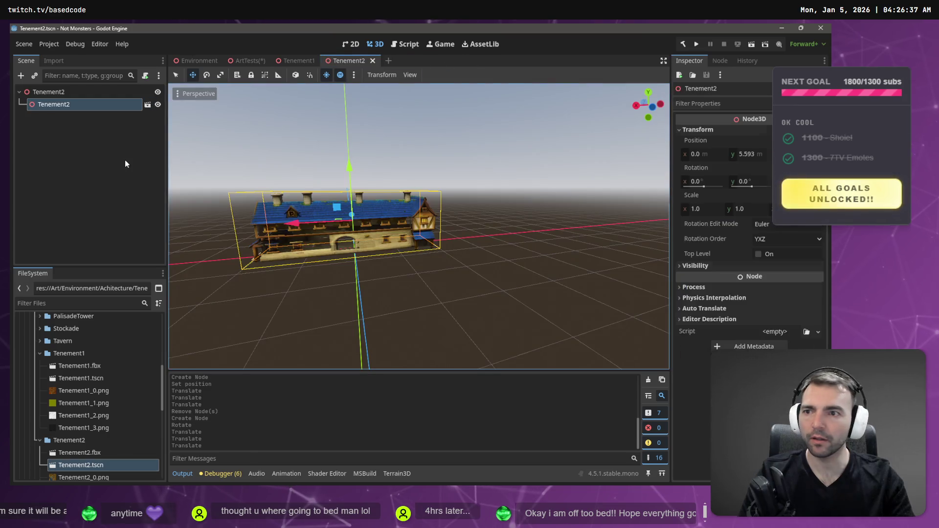
key(ctrl+v)
click(72, 104)
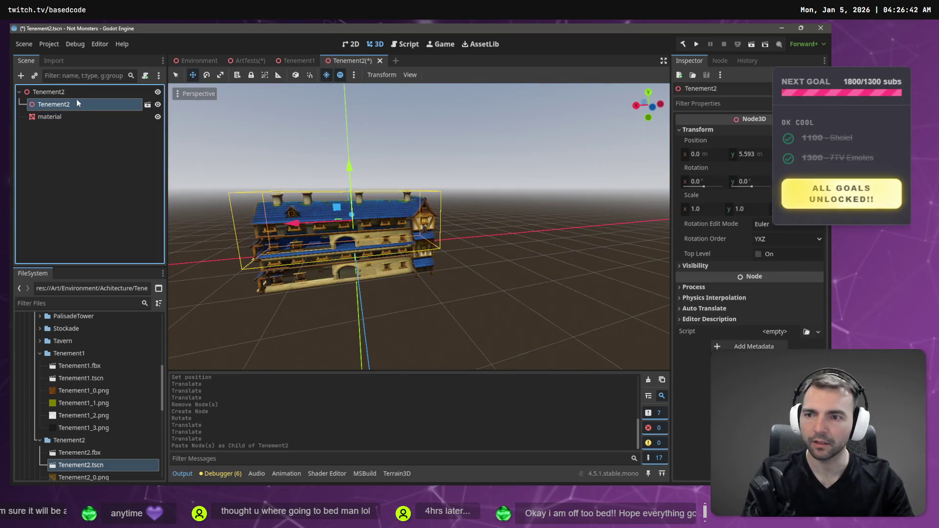
key(Delete)
click(395, 262)
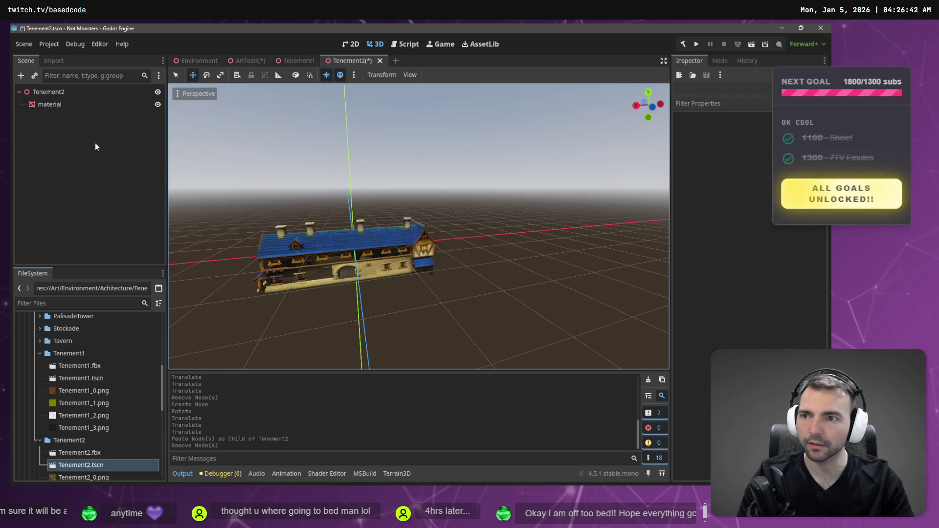
double_click(69, 104)
text(Model)
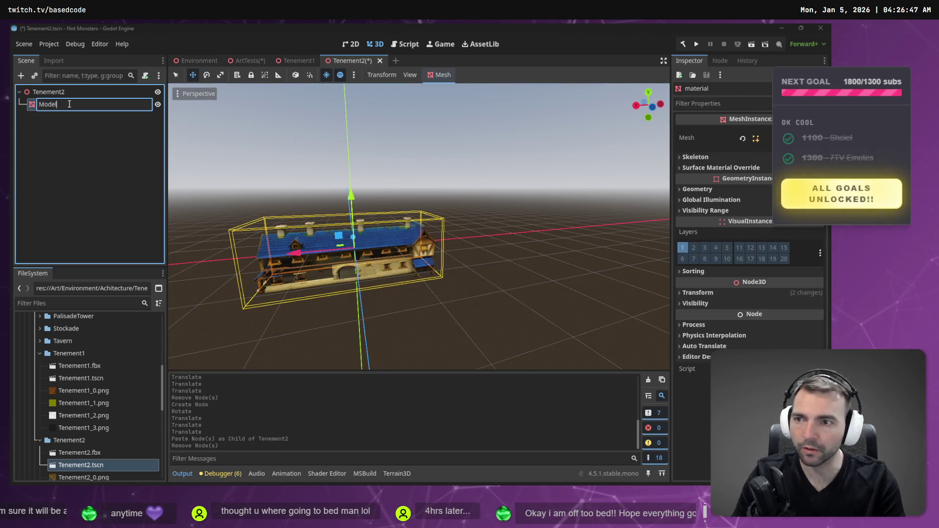
key(Return)
Add a StaticBody3D and nest a trimesh collision shape generated from Model under it
right_click(38, 145)
click(63, 151)
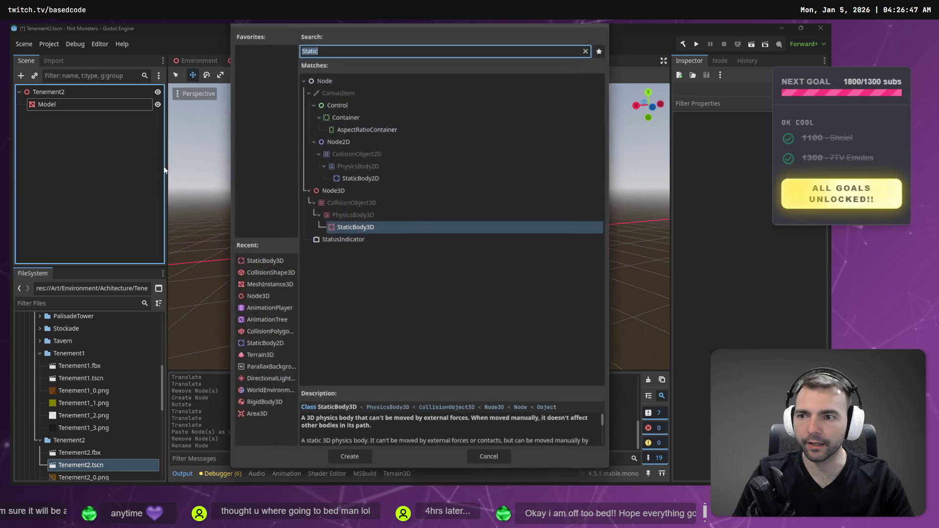
double_click(358, 227)
click(47, 104)
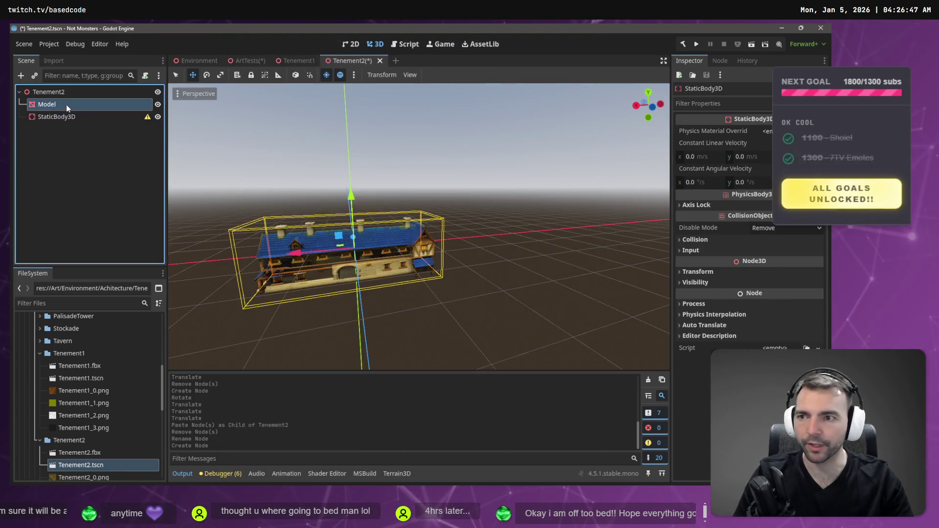
click(442, 75)
click(445, 89)
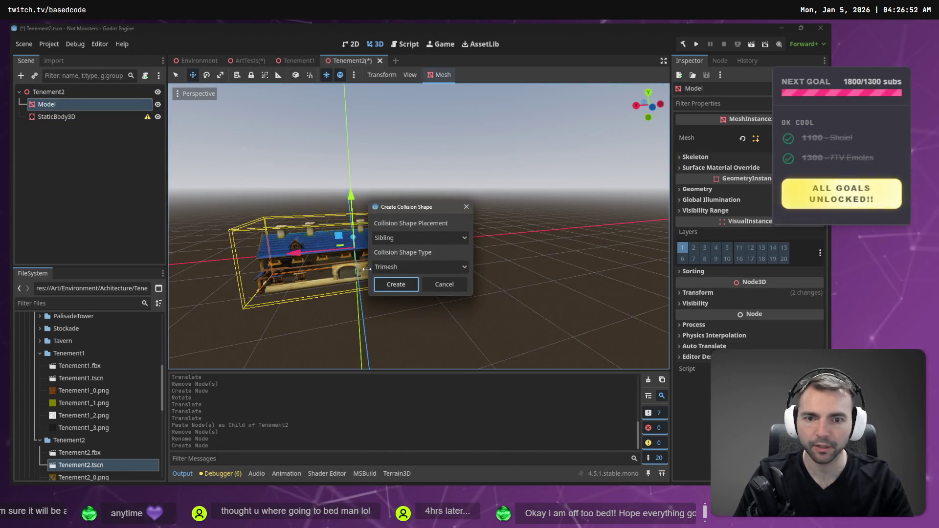
click(396, 285)
click(73, 118)
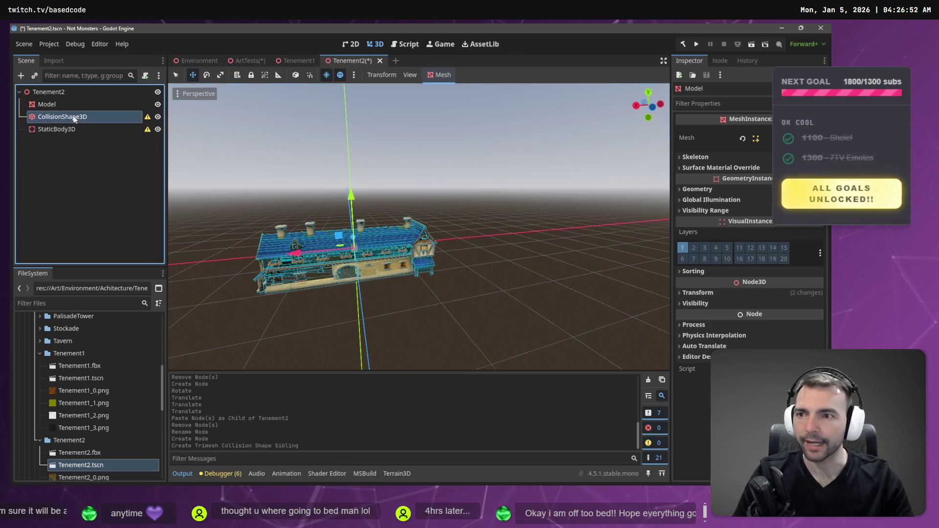
drag(81, 133, 81, 134)
click(77, 116)
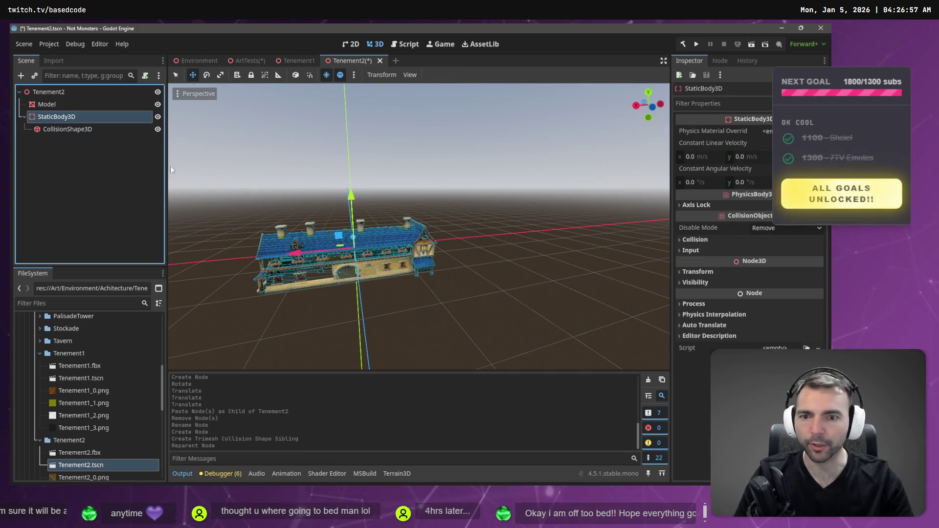
Raise Model, StaticBody3D and CollisionShape3D about 5.5 units and save Tenement2
drag(420, 225, 313, 231)
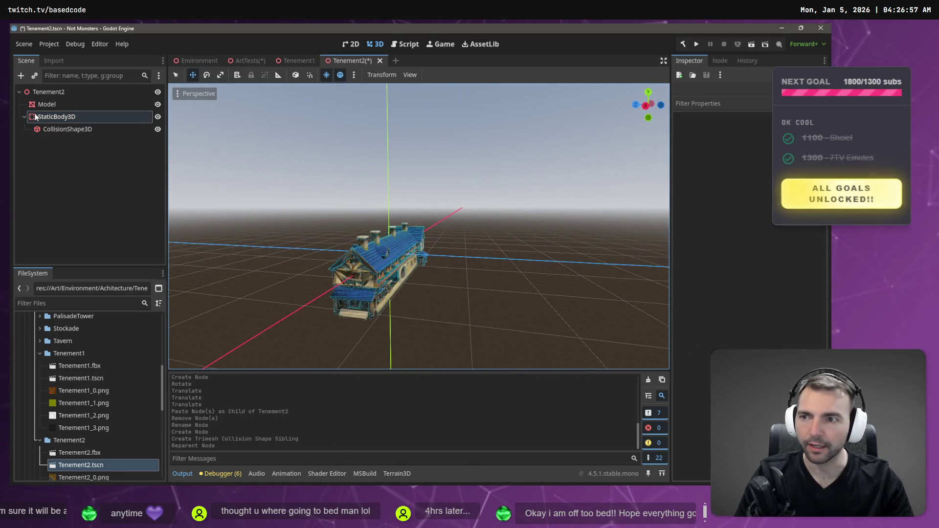
click(51, 104)
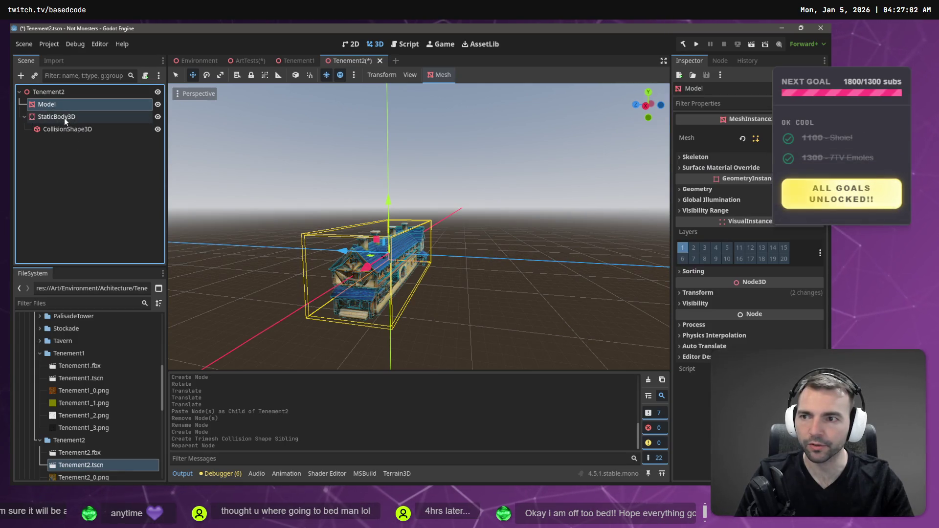
ctrl+click(64, 119)
ctrl+click(92, 131)
drag(384, 205, 394, 177)
click(559, 201)
drag(558, 201, 558, 202)
key(ctrl+s)
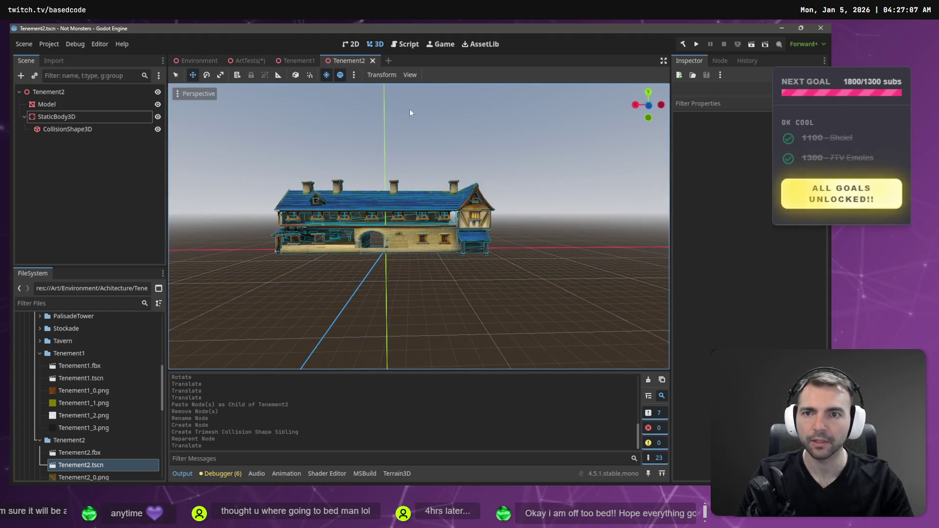
click(236, 62)
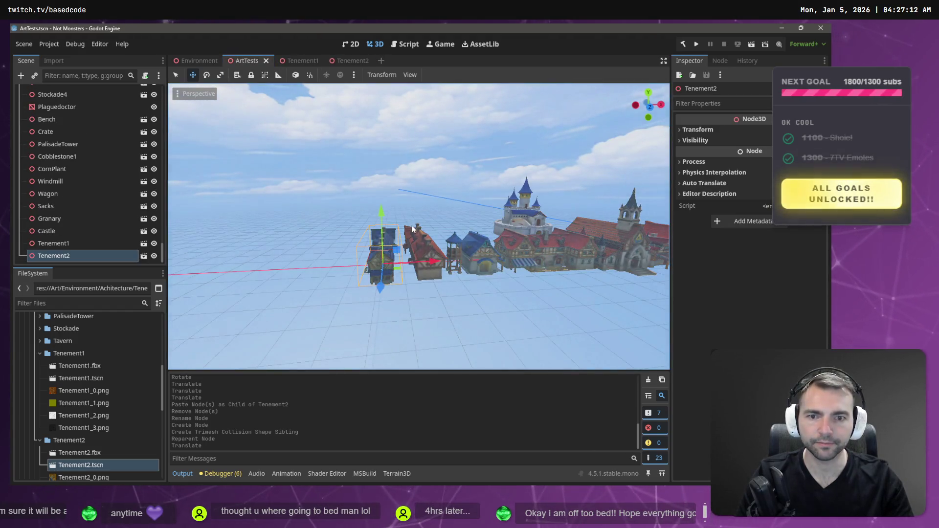
Place a Tenement2 instance in the Environment town square and shift it slightly along Z
click(200, 61)
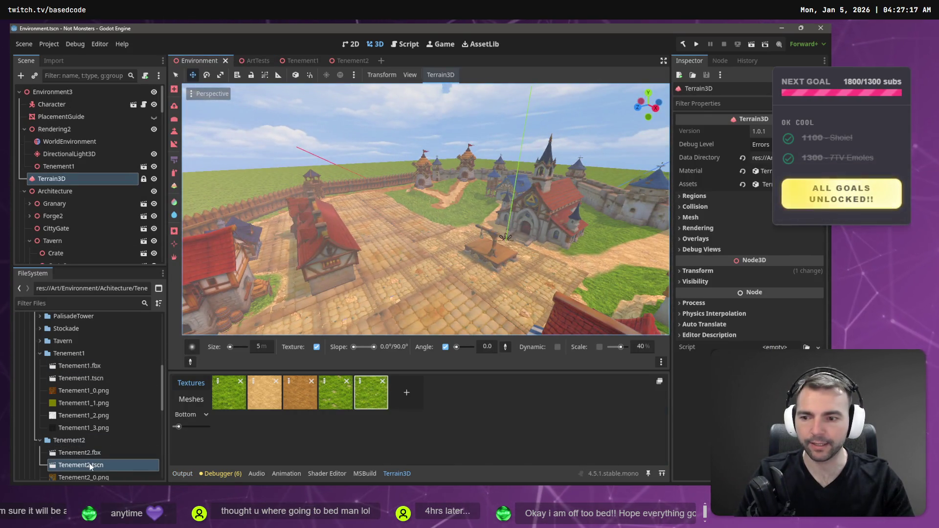
drag(91, 467, 371, 236)
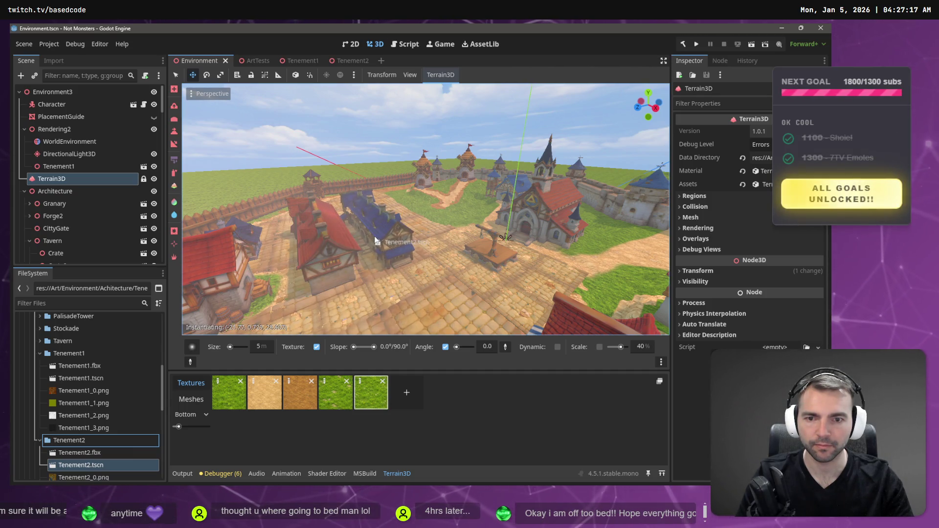
drag(375, 239, 375, 240)
key(f)
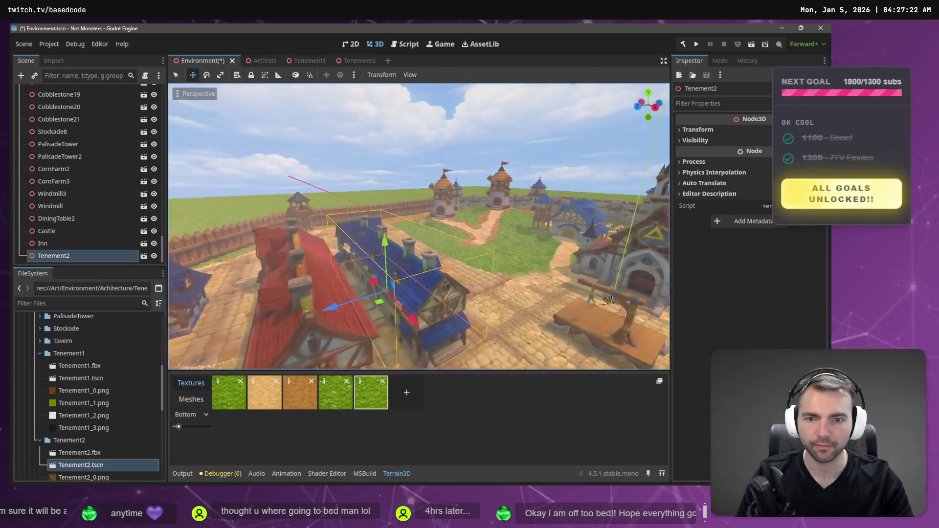
key(w)
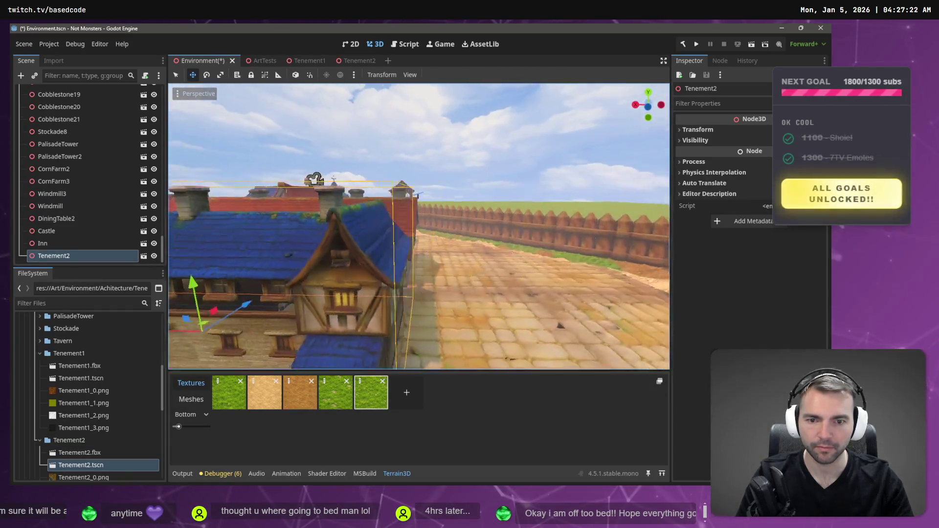
drag(436, 246, 423, 246)
Fly around the town to inspect Tenement2 from its ends and from above
key(w)
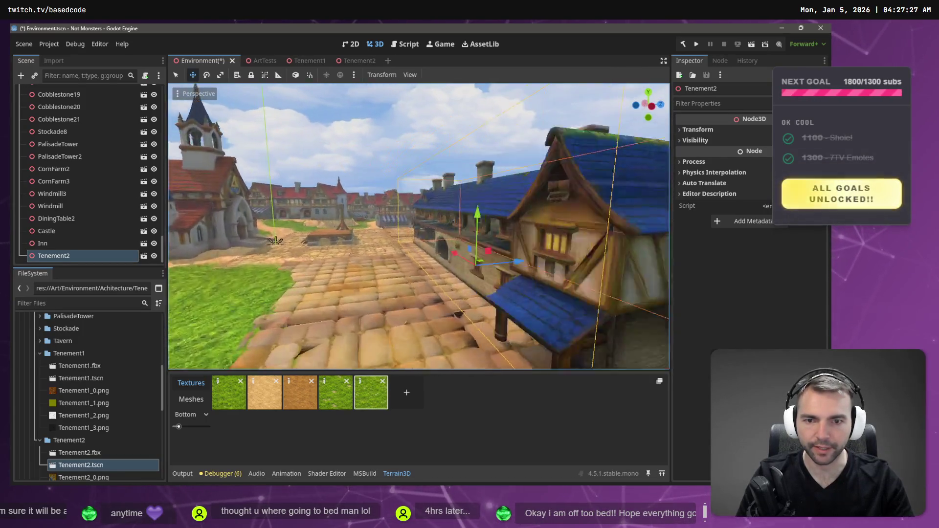
key(w)
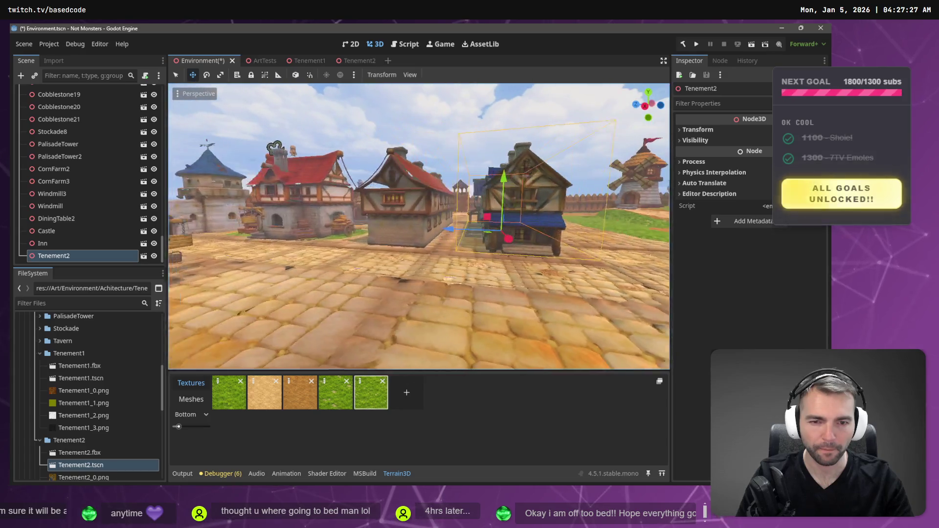
key(s)
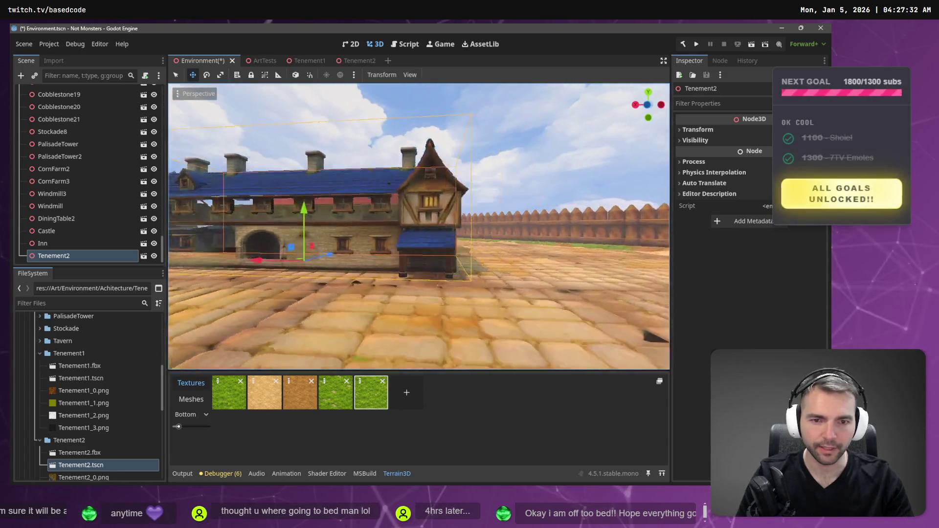
key(w)
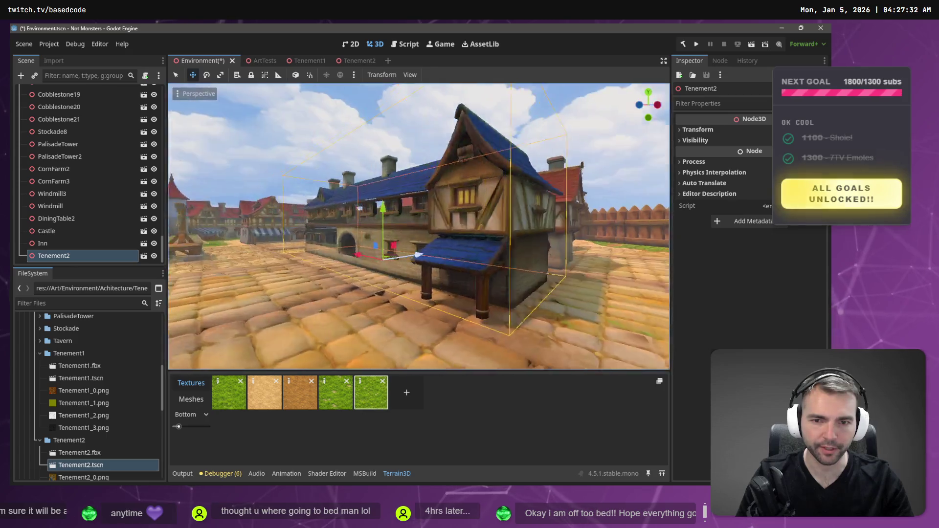
key(a)
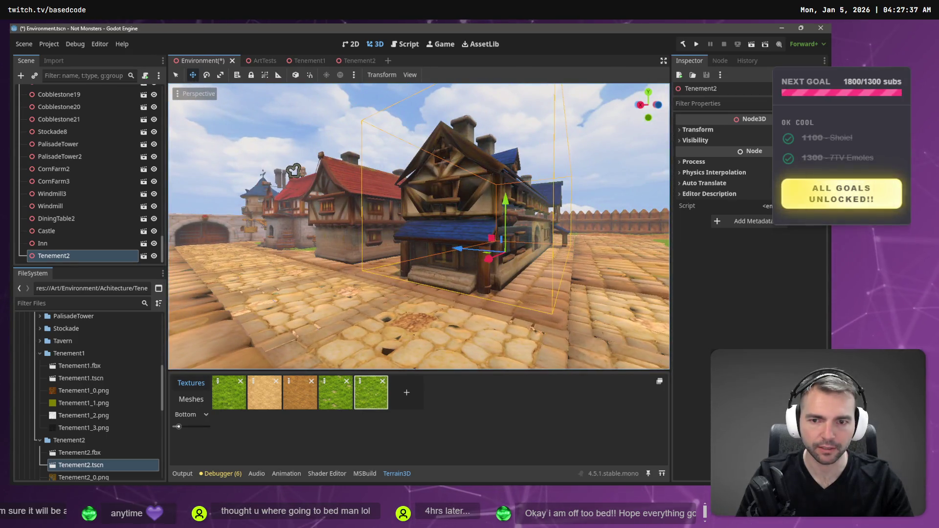
key(w)
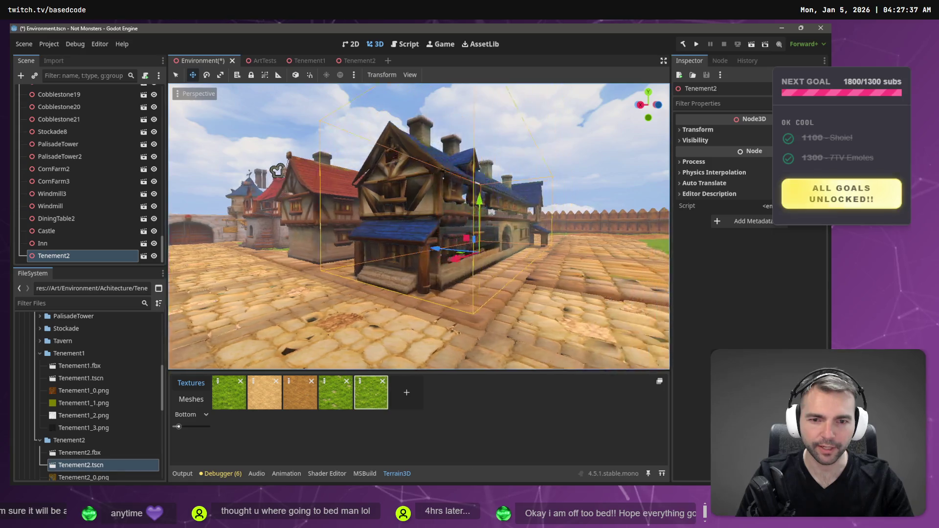
key(s)
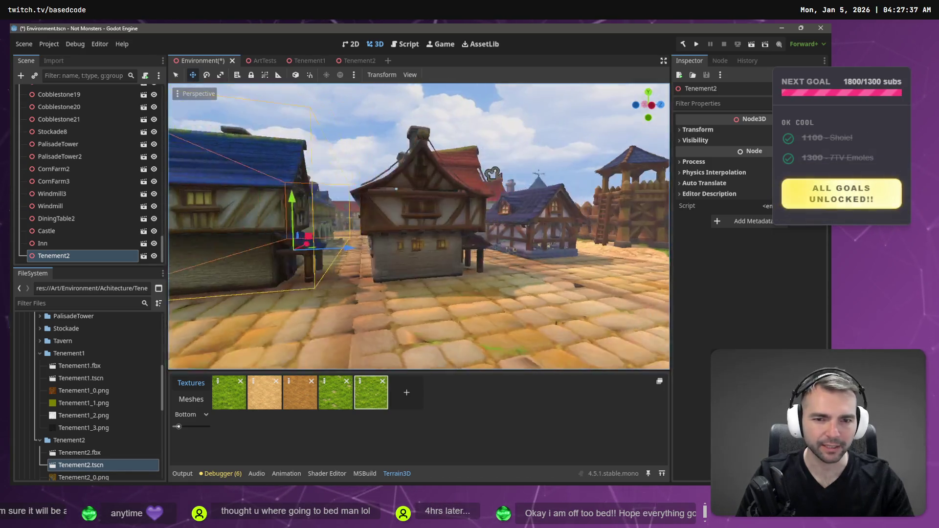
key(w)
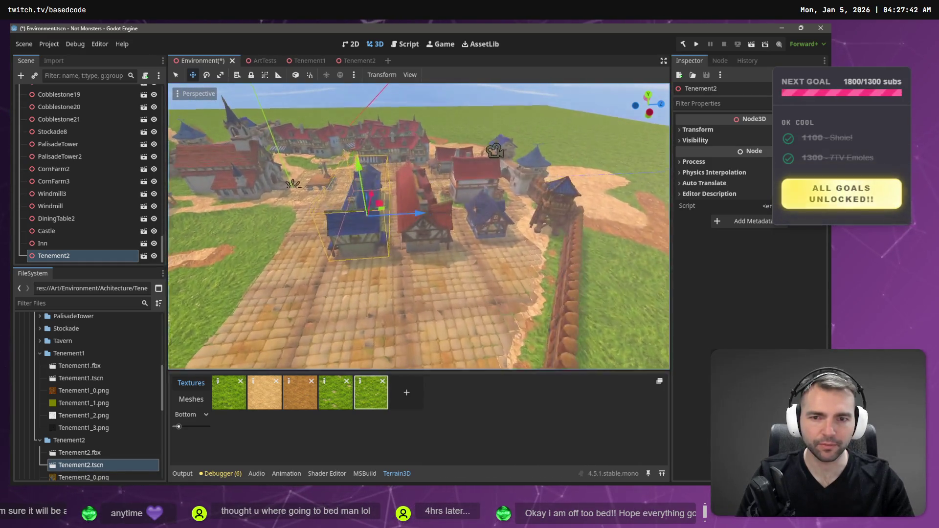
click(459, 281)
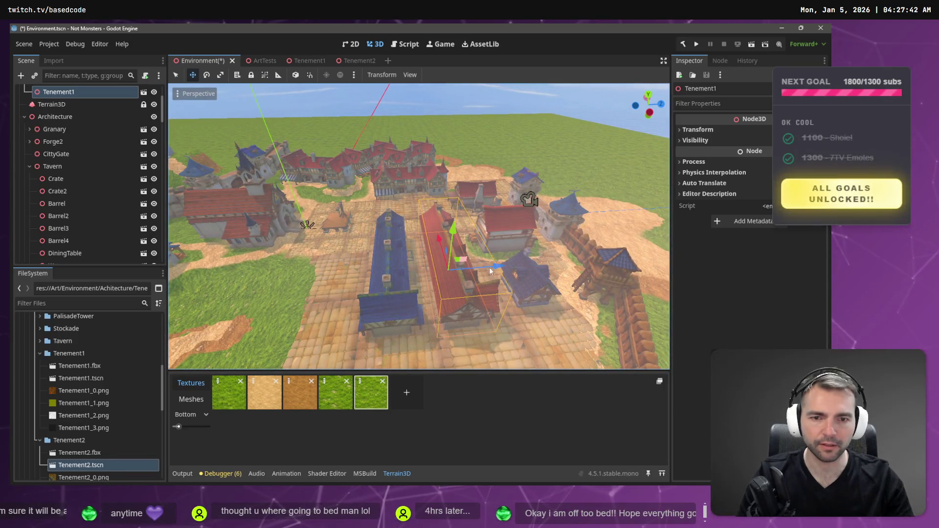
drag(464, 268, 375, 282)
click(417, 295)
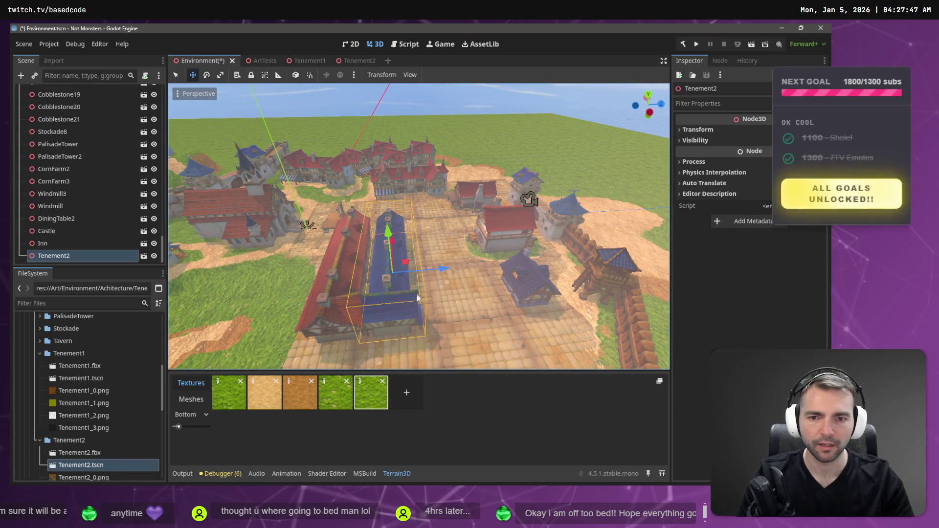
drag(435, 270, 493, 267)
click(341, 294)
drag(400, 275, 434, 274)
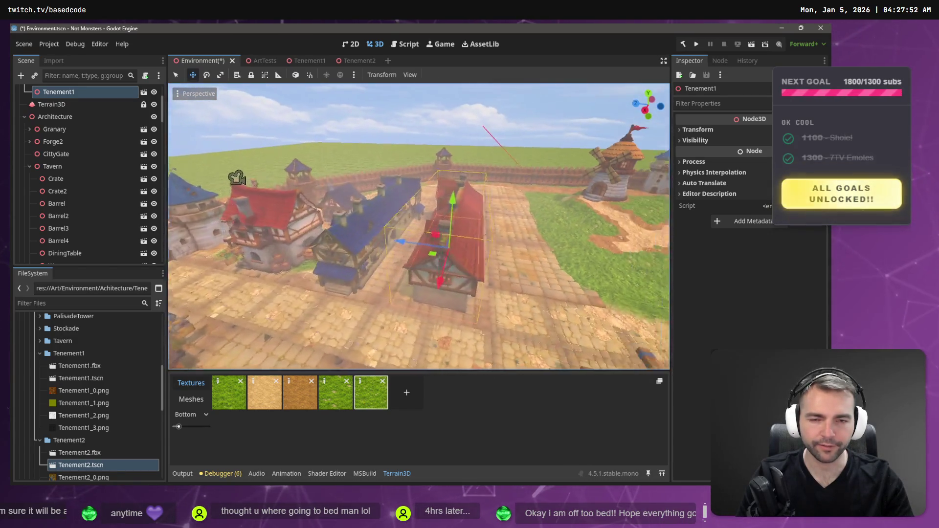
key(e)
mouse_move(463, 271)
mouse_down()
mouse_move(386, 230)
mouse_move(171, 220)
mouse_move(200, 155)
mouse_up()
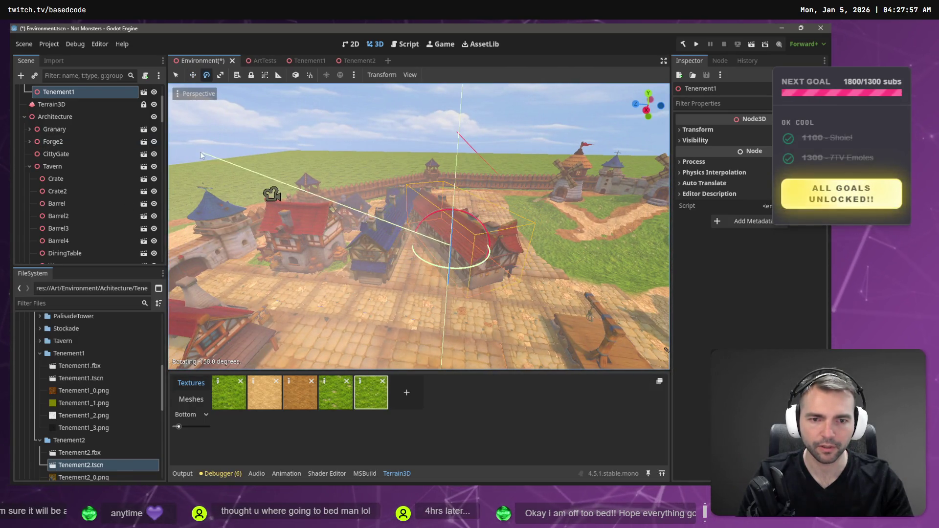
drag(235, 117, 319, 78)
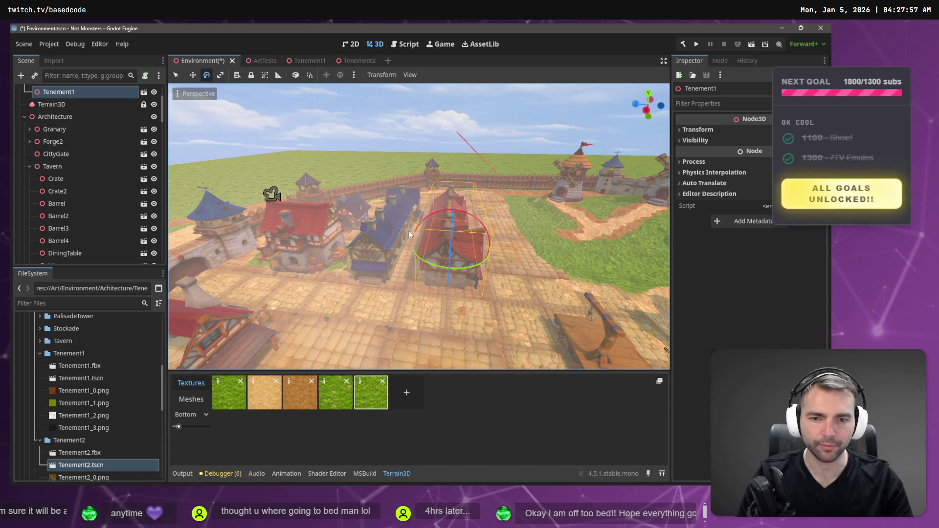
key(w)
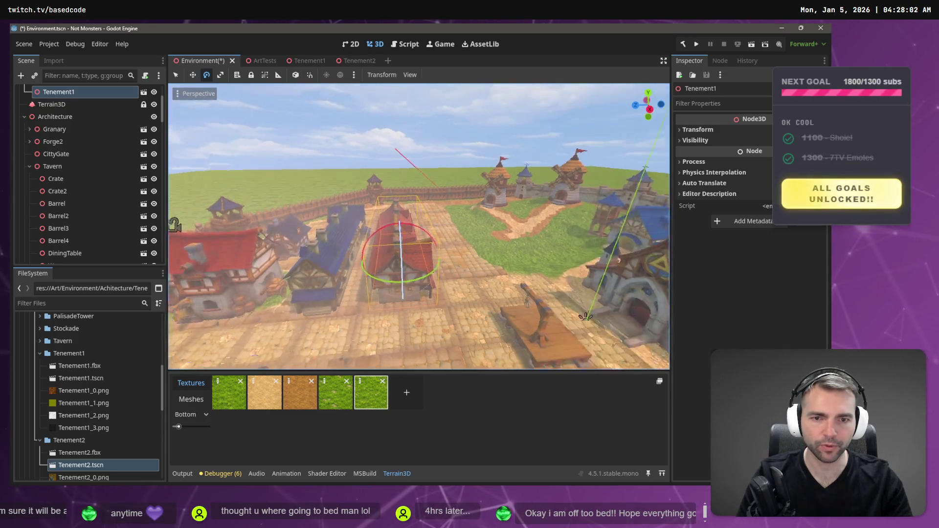
key(s)
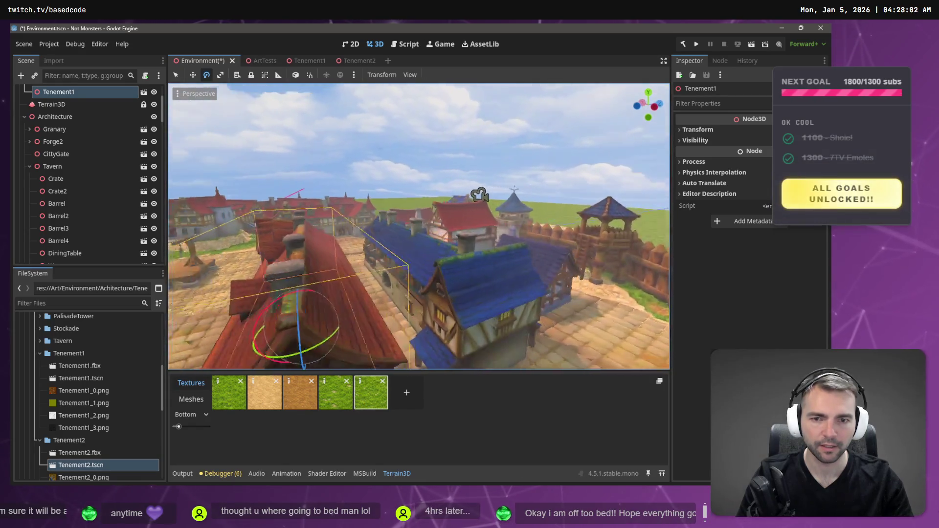
Run the game, walk the character off the tenement roof onto the street, then stop it
key(F5)
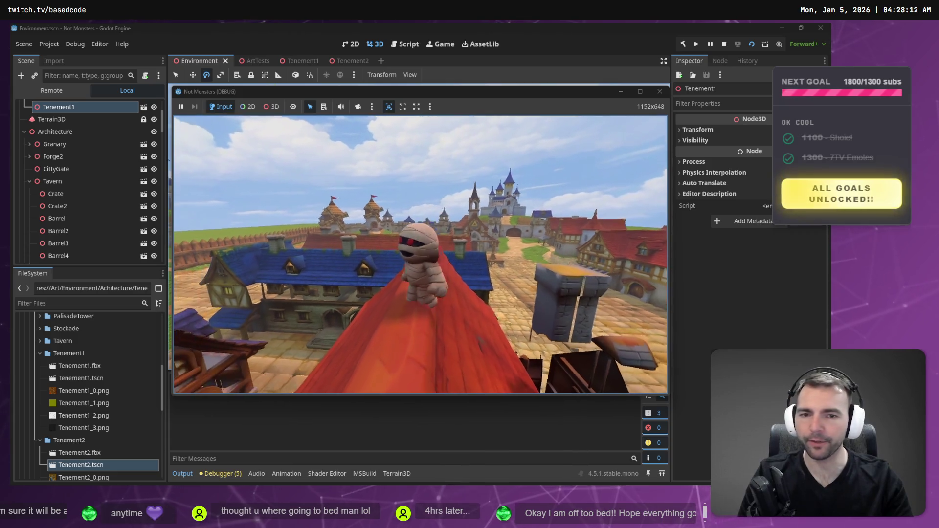
key(w)
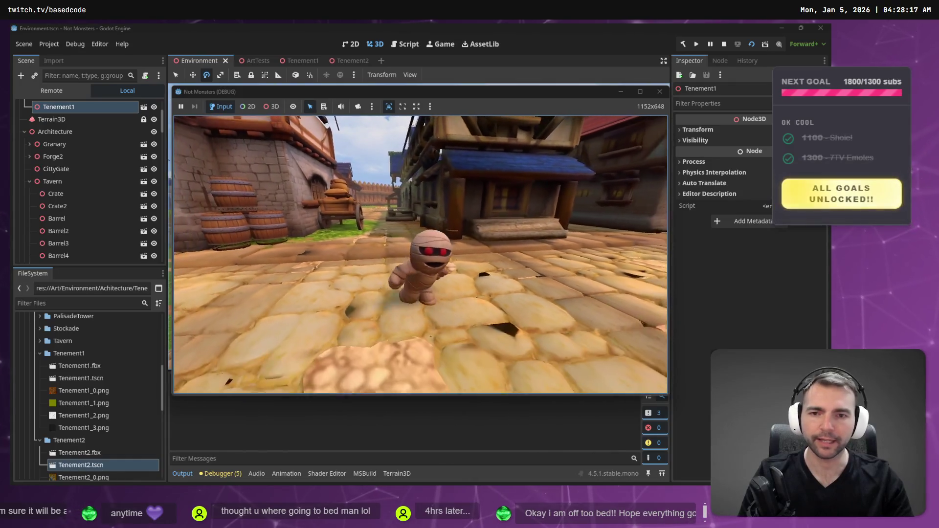
key(F8)
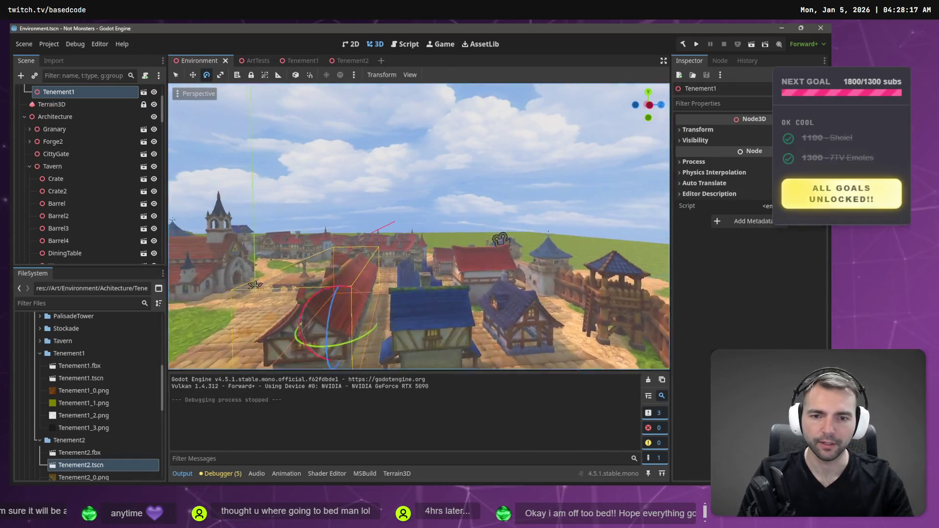
Select the blue-roofed Tenement2, switch to the Move tool and frame it in the view
key(w)
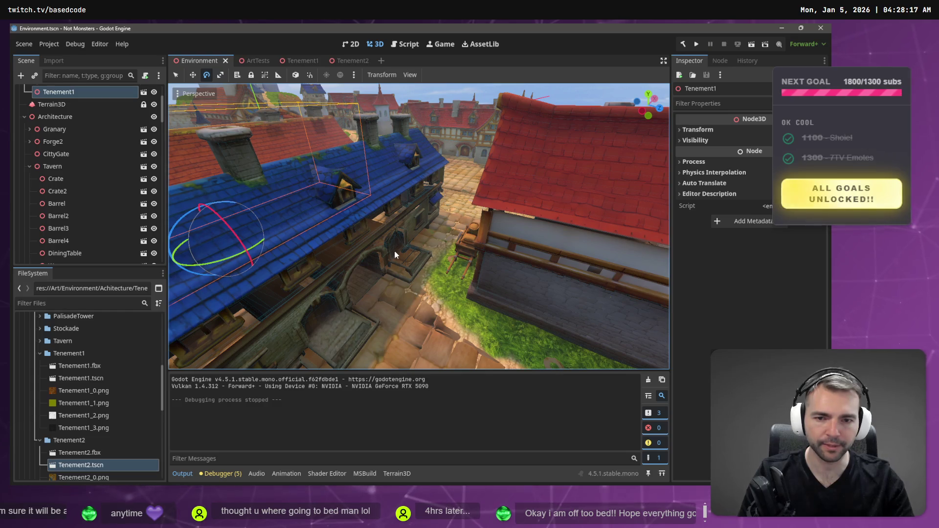
click(465, 269)
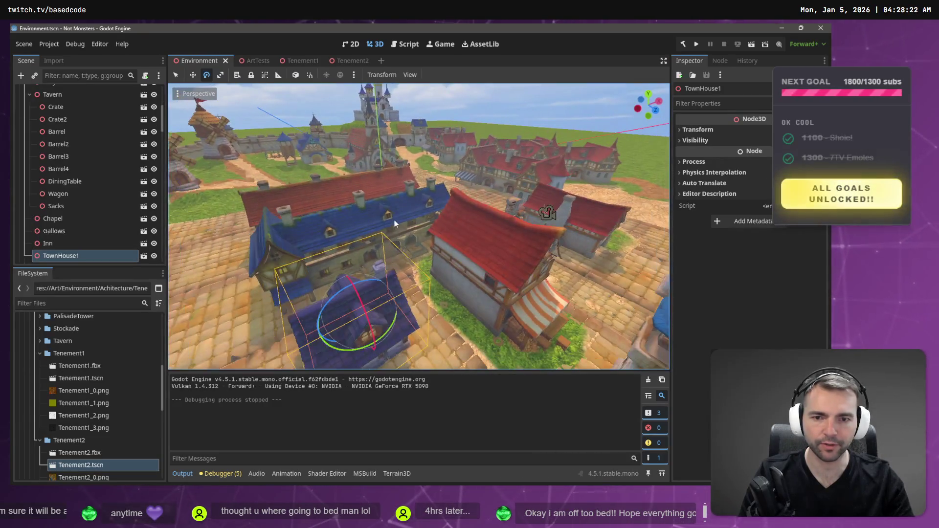
click(394, 219)
key(w)
key(f)
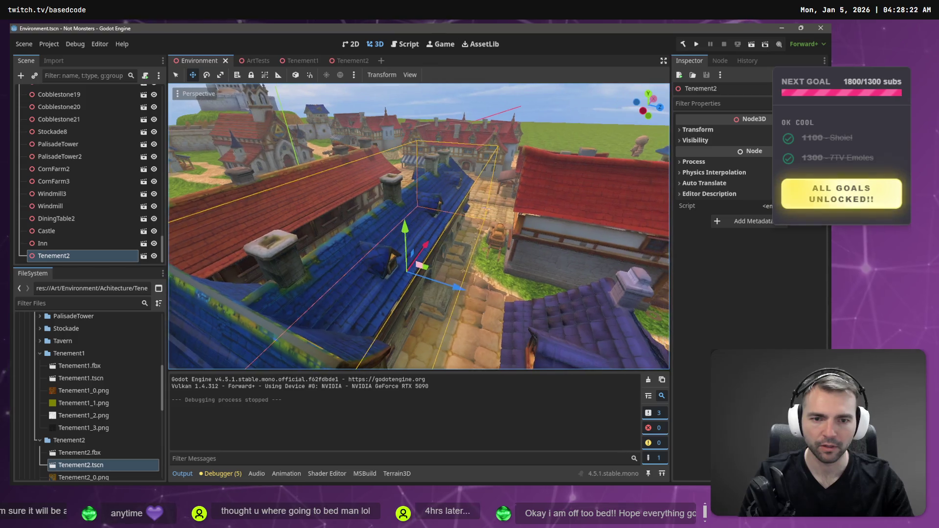
drag(419, 226, 509, 226)
drag(382, 219, 414, 219)
Focus on Stockade4, Tenement2 and finally the red-roofed Tenement1 in turn
click(444, 221)
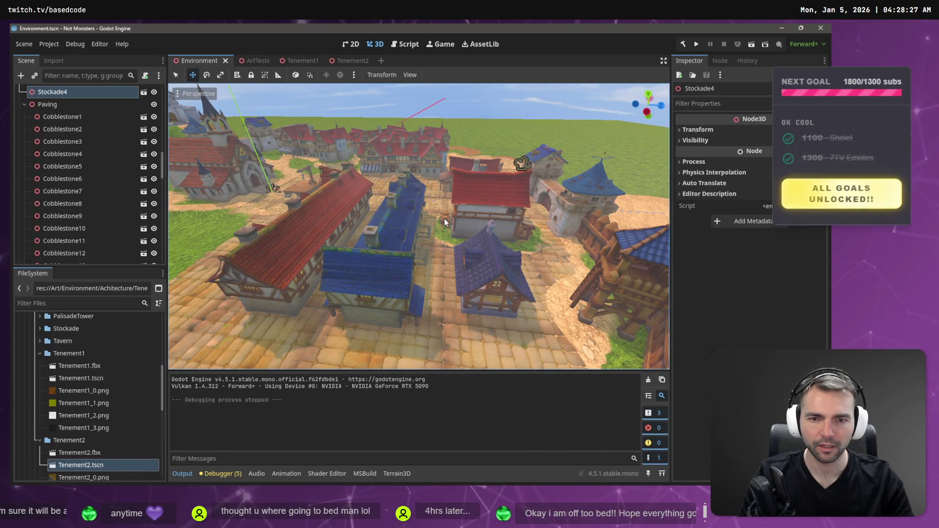
key(f)
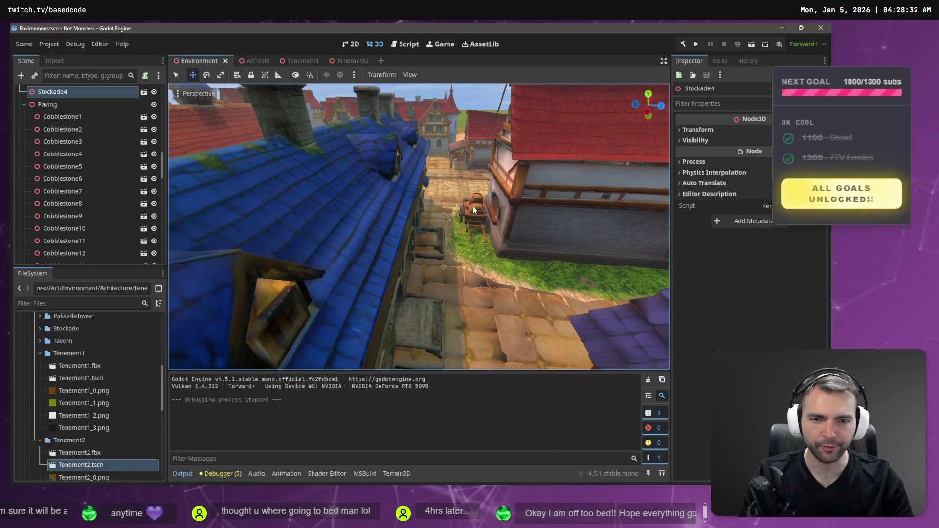
scroll(474, 211, down, 6)
click(419, 229)
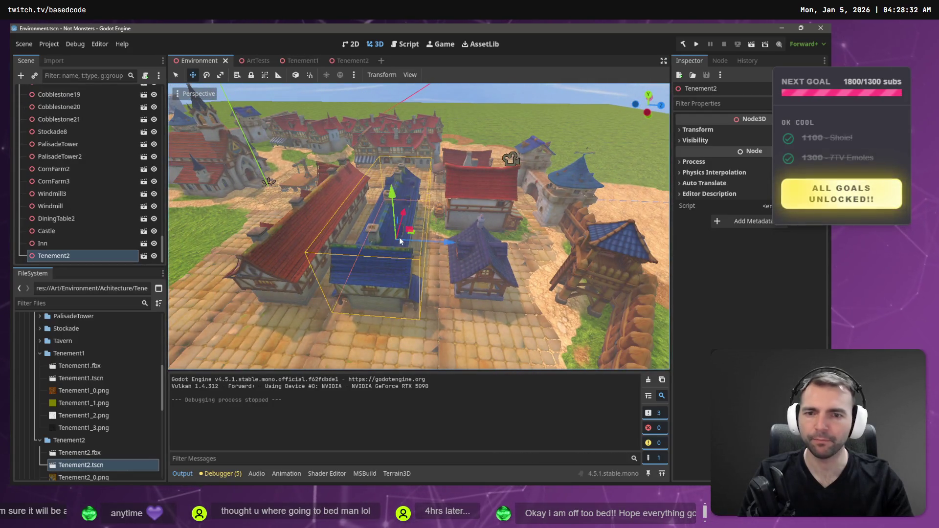
key(f)
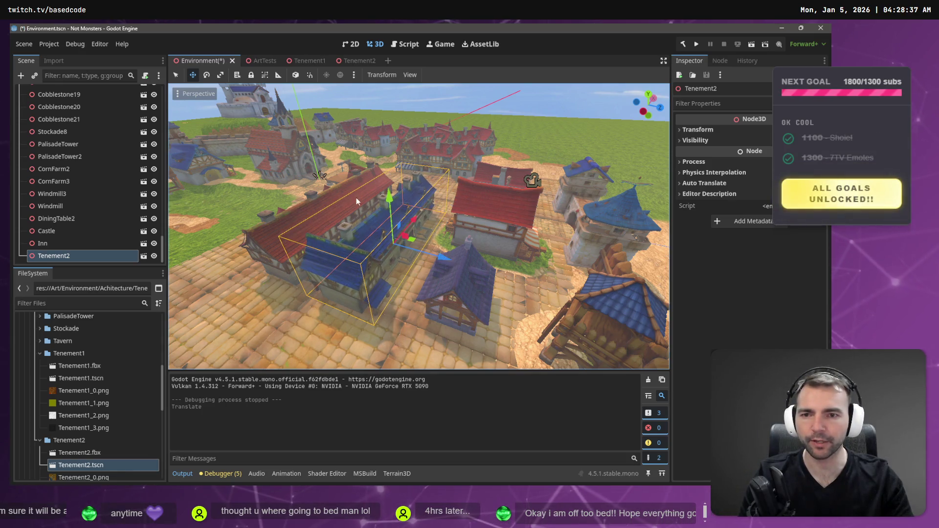
click(343, 196)
key(f)
click(347, 215)
key(f)
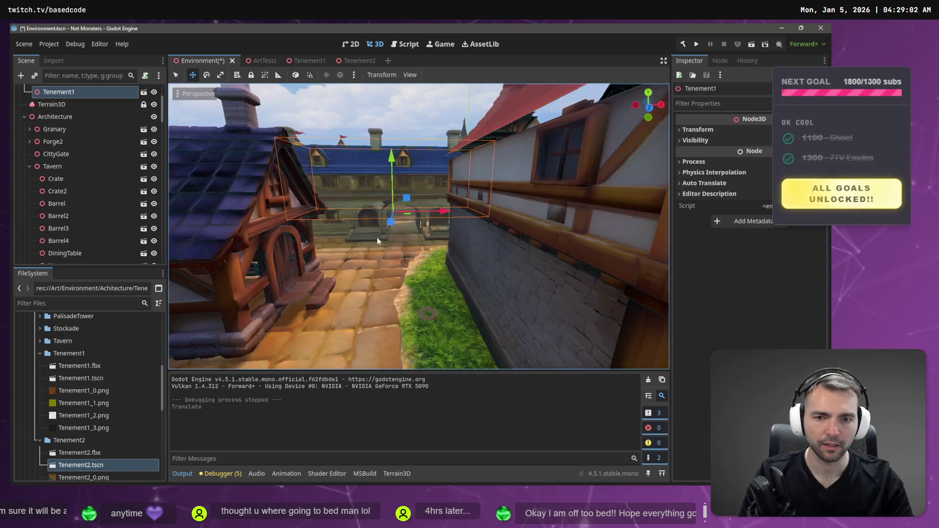
Undo the accidental Tenement1 shift, select Tenement2, pull the view back over town and save
drag(450, 215, 430, 228)
key(ctrl+z)
click(441, 233)
key(s)
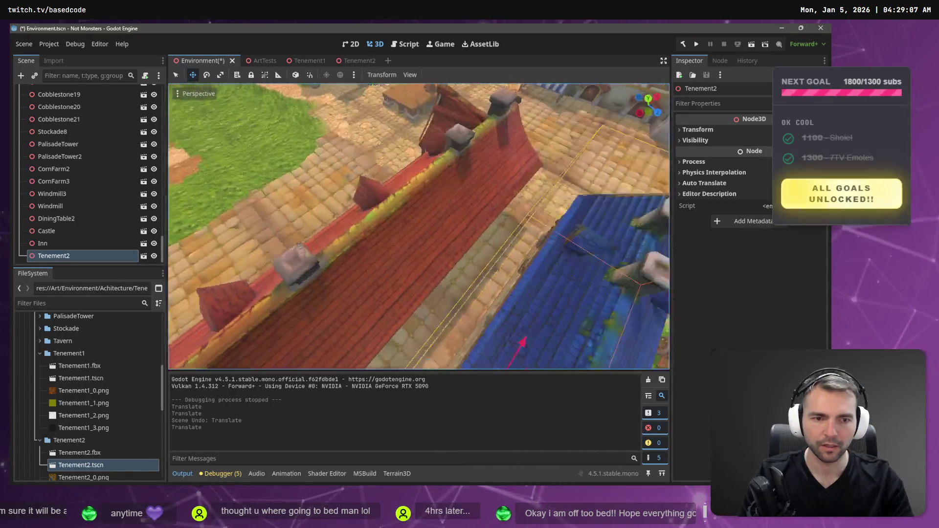
key(s)
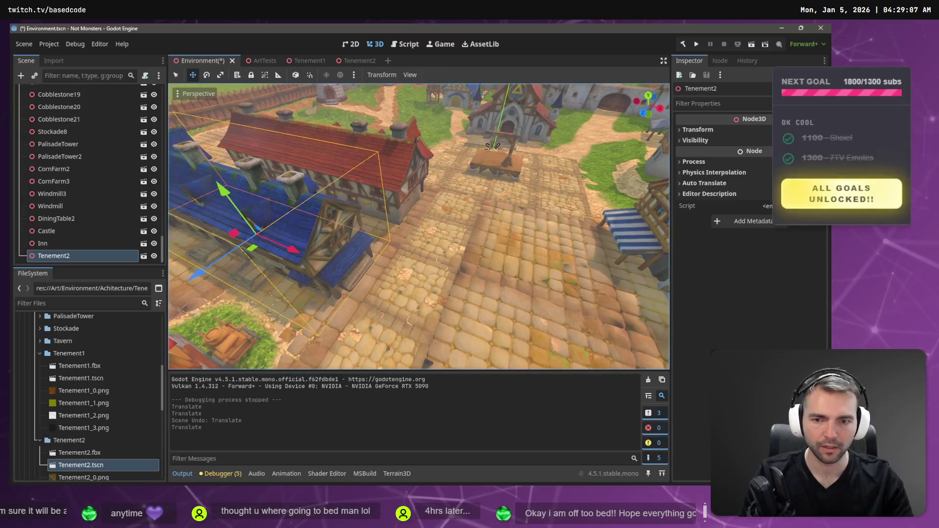
key(s)
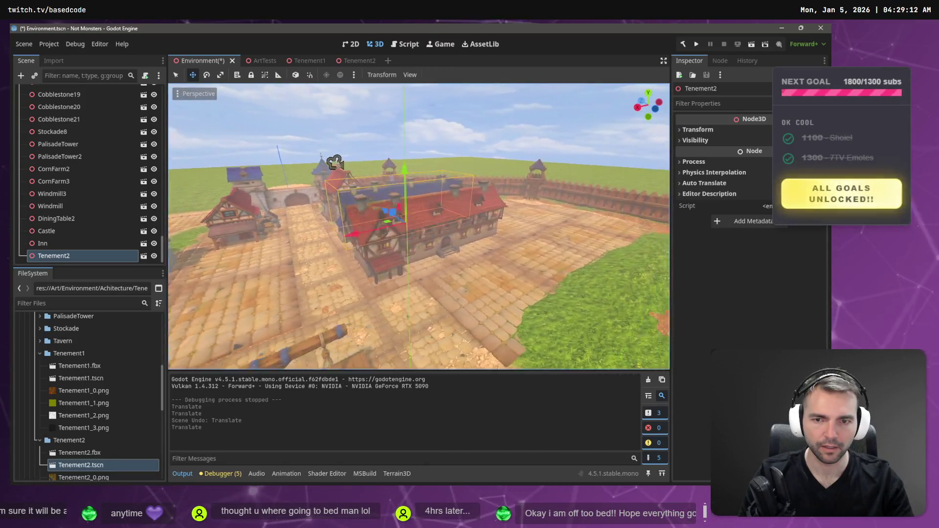
key(ctrl+s)
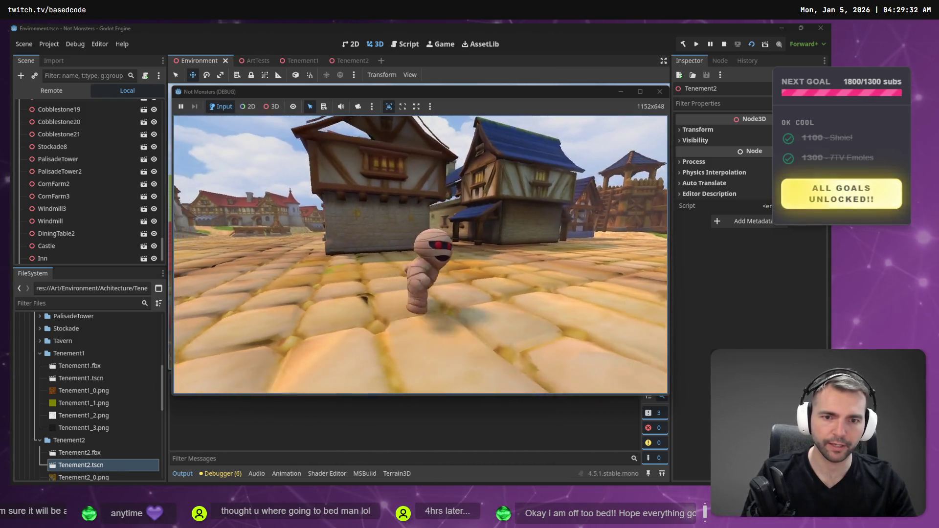
Stop the game, nudge Tenement2 slightly, then save and playtest again before stopping
key(F8)
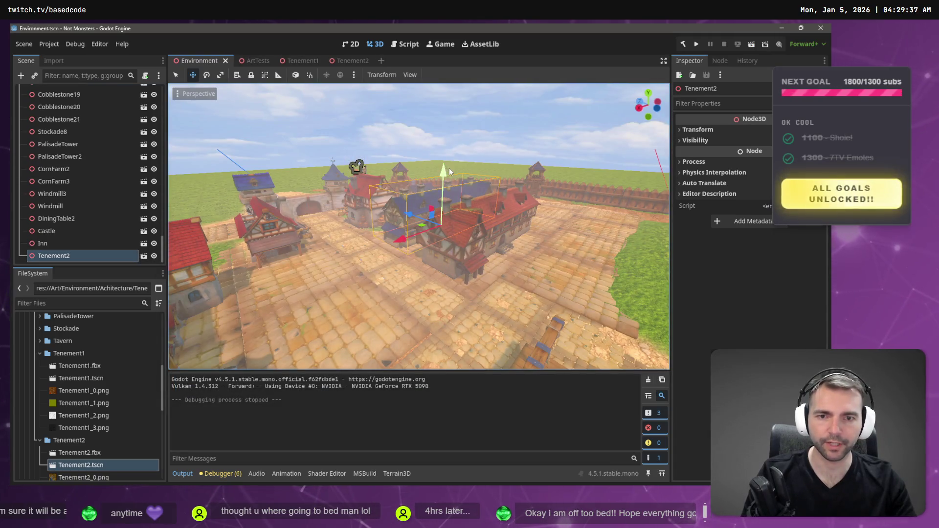
click(445, 171)
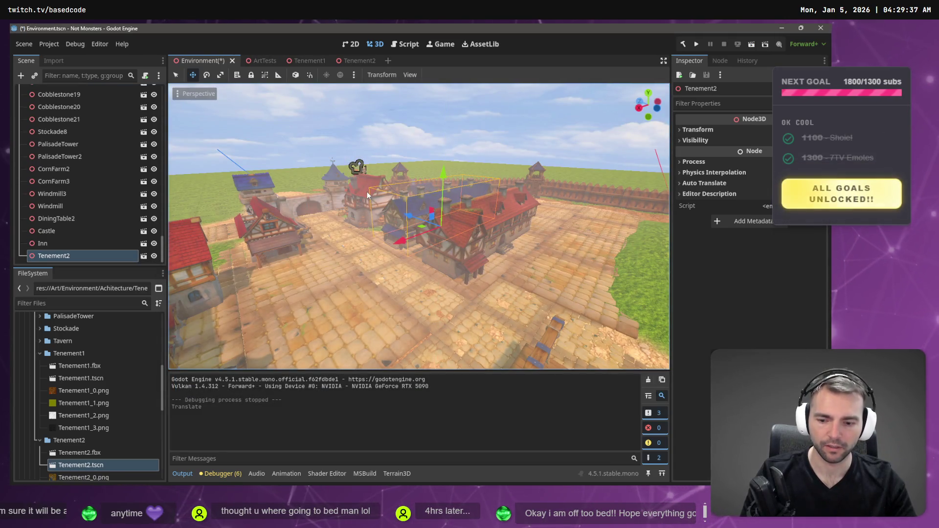
key(F5)
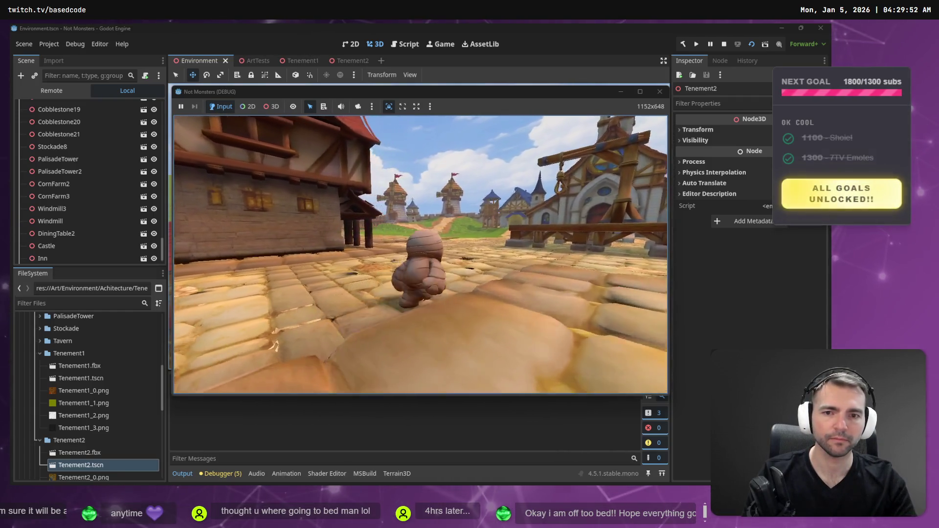
key(F8)
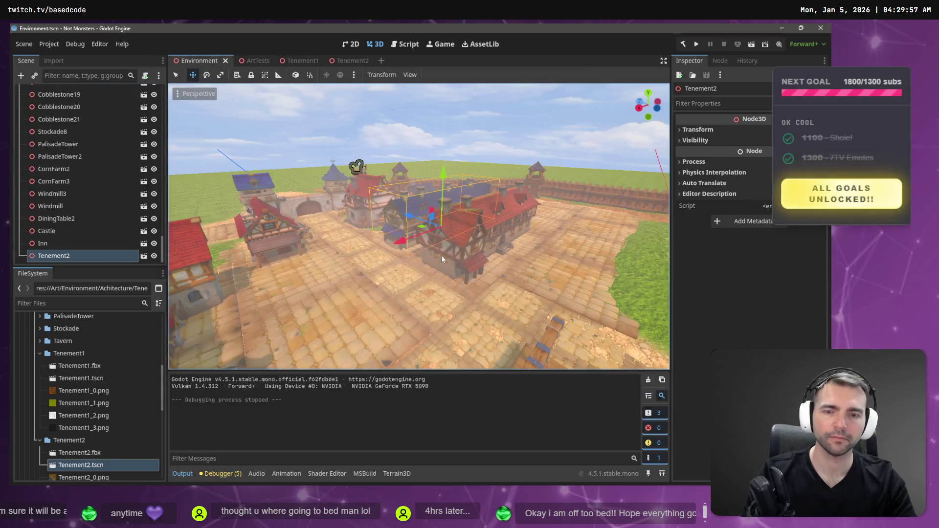
drag(459, 234, 460, 266)
Try sliding Tenement1 along X and rotating it 90 degrees, then undo those changes
click(460, 266)
drag(521, 248, 495, 250)
drag(386, 283, 310, 288)
mouse_move(378, 325)
mouse_down()
mouse_move(460, 290)
mouse_move(533, 292)
mouse_move(479, 290)
mouse_up()
key(w)
drag(516, 322, 538, 366)
mouse_move(355, 253)
mouse_down()
mouse_move(330, 300)
mouse_move(380, 279)
mouse_move(412, 289)
mouse_move(442, 333)
mouse_move(494, 318)
mouse_up()
scroll(494, 318, up, 5)
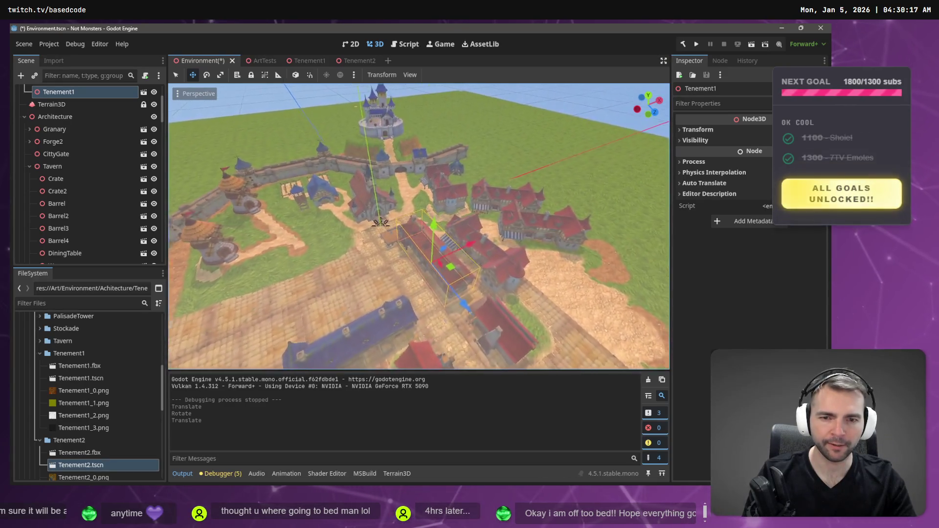
drag(343, 223, 502, 234)
key(ctrl+z)
key(ctrl+z)
key(ctrl+z)
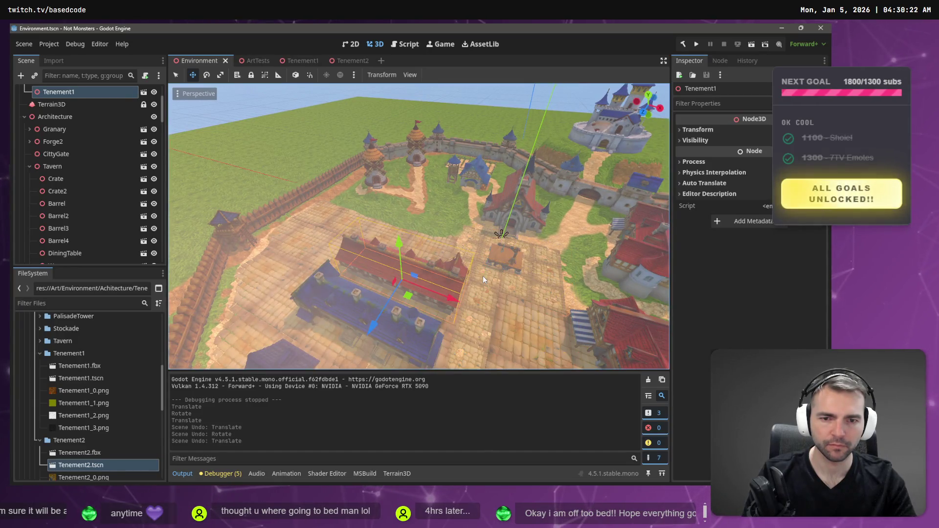
mouse_move(483, 276)
mouse_down()
mouse_move(485, 285)
mouse_move(422, 285)
mouse_move(398, 265)
mouse_move(255, 211)
mouse_move(421, 268)
mouse_up()
Duplicate Tenement1 and try moving the copy along its axes, undoing each move
key(ctrl+d)
mouse_move(374, 236)
mouse_down()
mouse_move(412, 241)
mouse_move(382, 248)
mouse_up()
key(ctrl+z)
drag(406, 283, 398, 321)
key(ctrl+z)
drag(374, 246, 438, 256)
key(ctrl+z)
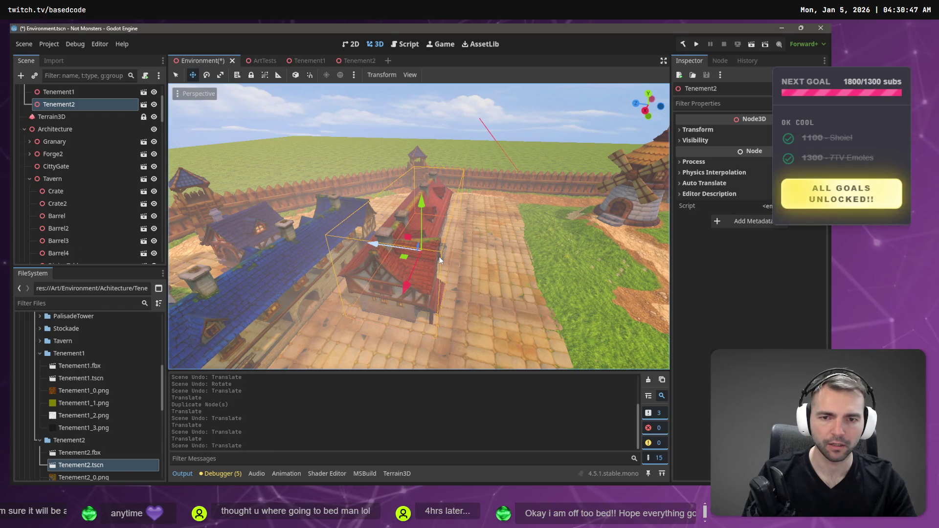
Undo the duplicate and slide Tenement1 along its Z axis in front of the blue tenement
key(ctrl+z)
click(392, 245)
mouse_move(424, 250)
mouse_down()
mouse_move(460, 258)
mouse_move(398, 255)
mouse_move(440, 258)
mouse_move(425, 254)
mouse_move(556, 233)
mouse_up()
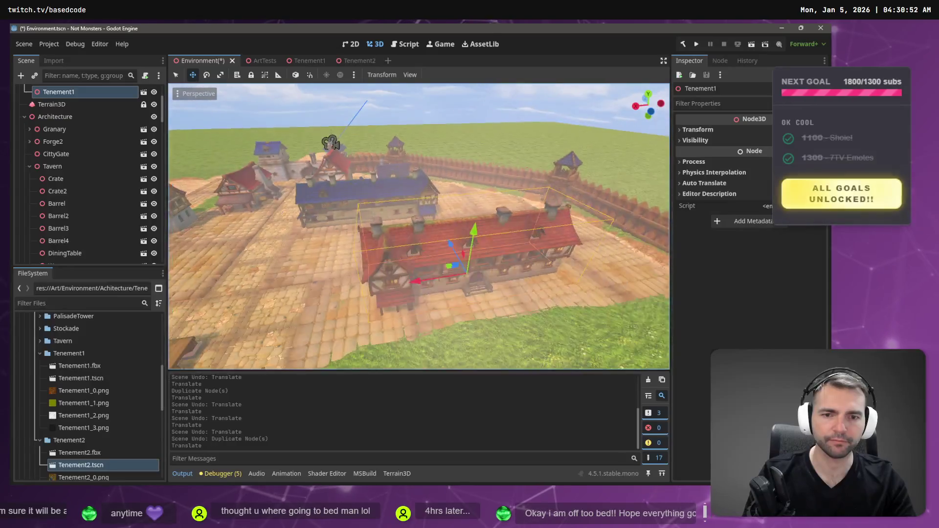
scroll(400, 238, down, 5)
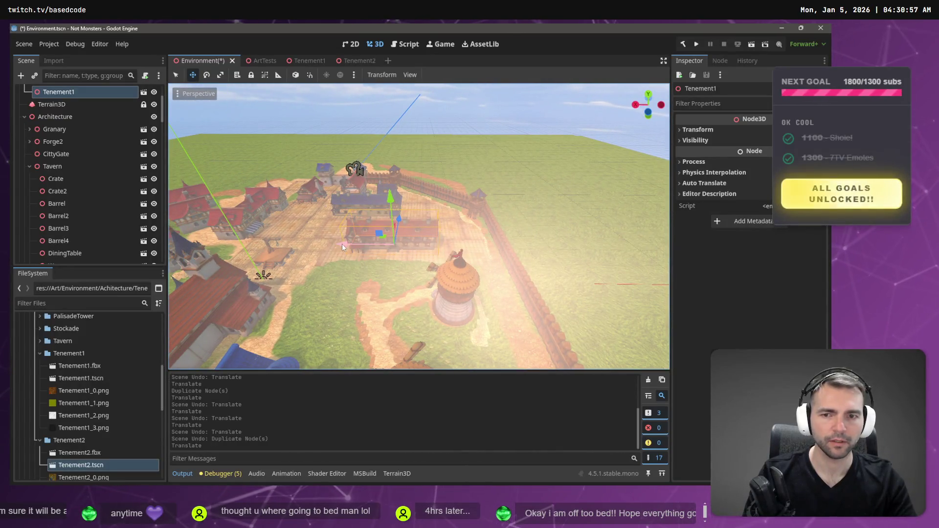
click(382, 251)
drag(382, 251, 303, 245)
scroll(419, 227, down, 3)
mouse_move(420, 226)
mouse_down()
mouse_move(357, 223)
mouse_move(445, 215)
mouse_move(494, 188)
mouse_move(564, 194)
mouse_move(380, 248)
mouse_up()
Save the Environment scene with Ctrl+S and start a playtest with F5
key(ctrl+s)
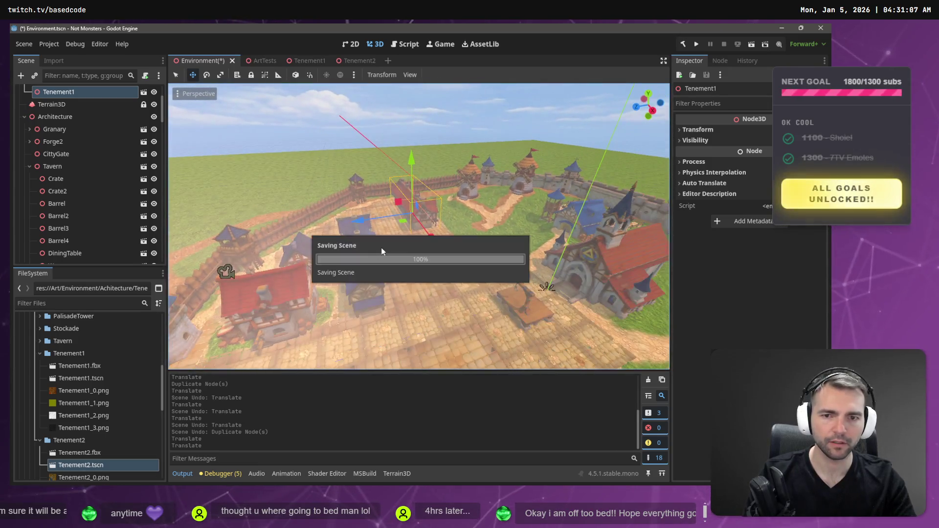
key(F5)
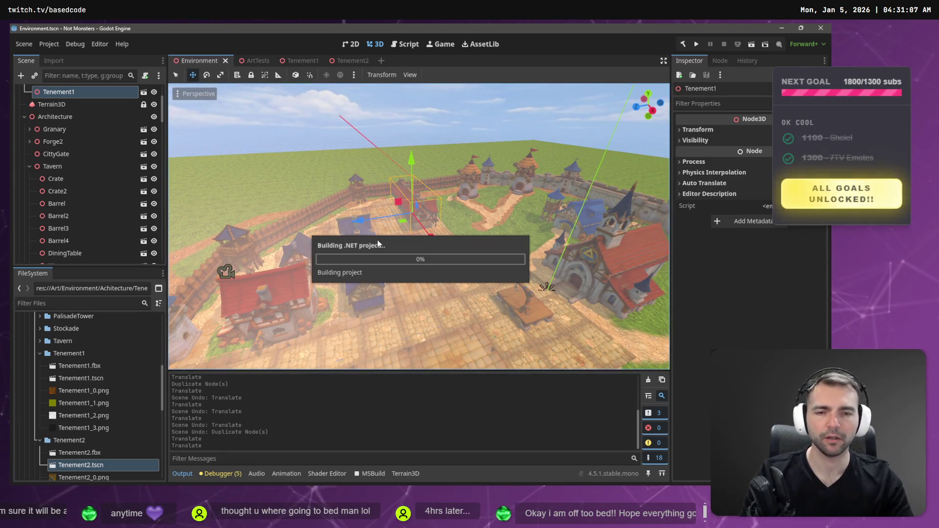
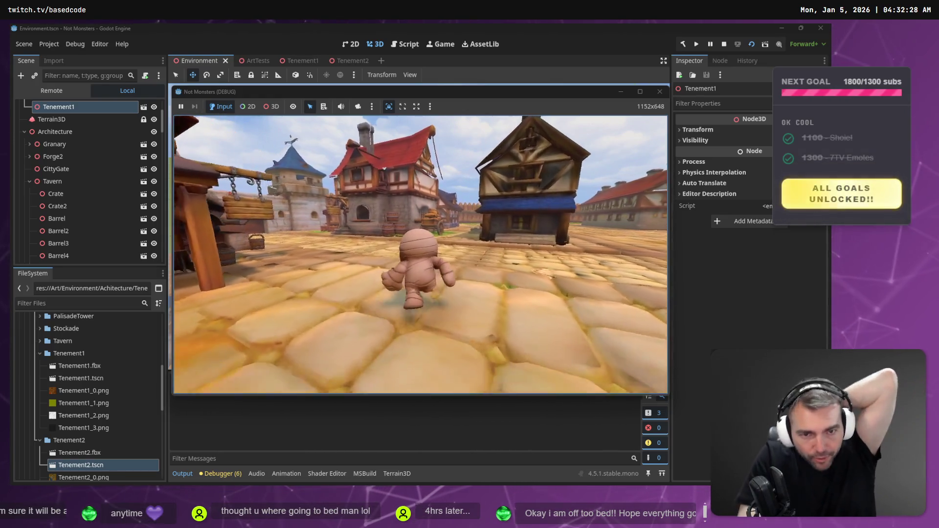
Run the mummy up the town street toward the gate and castle, then stop the game with F8
key(w)
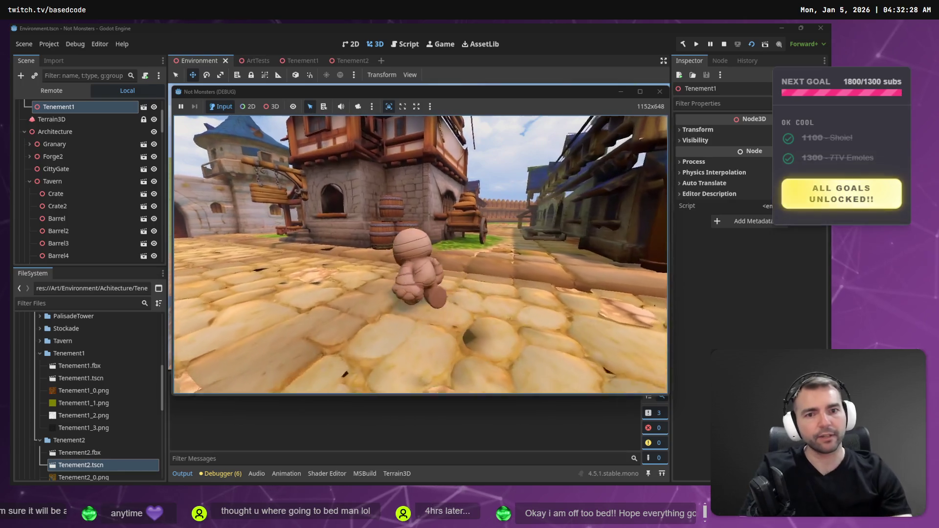
key(w)
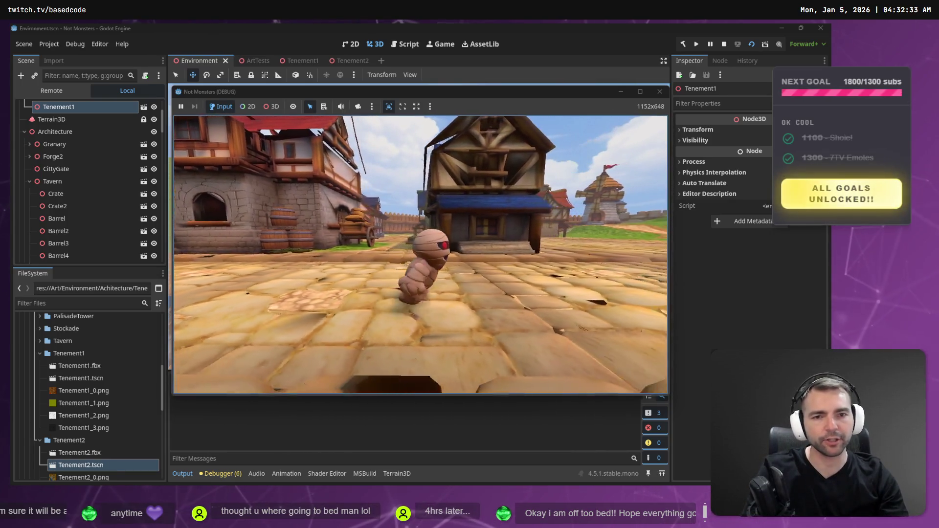
key(w)
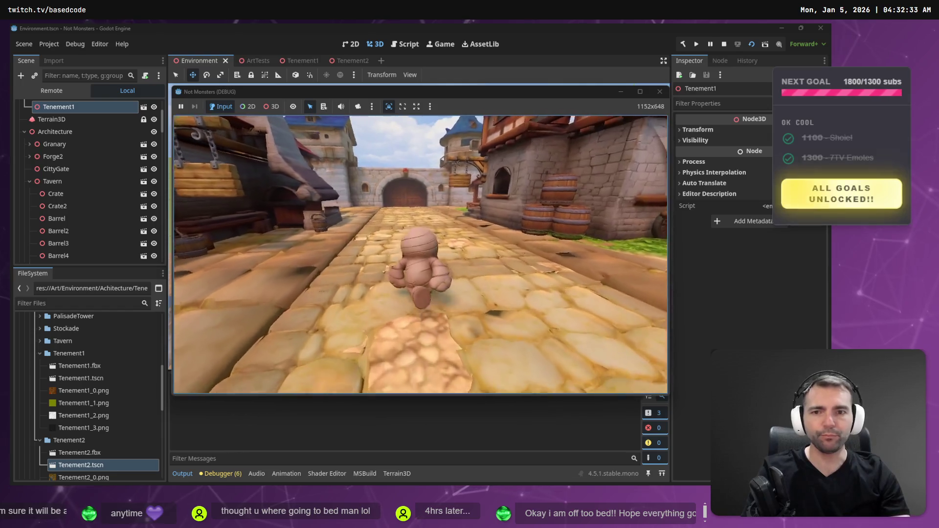
key(w)
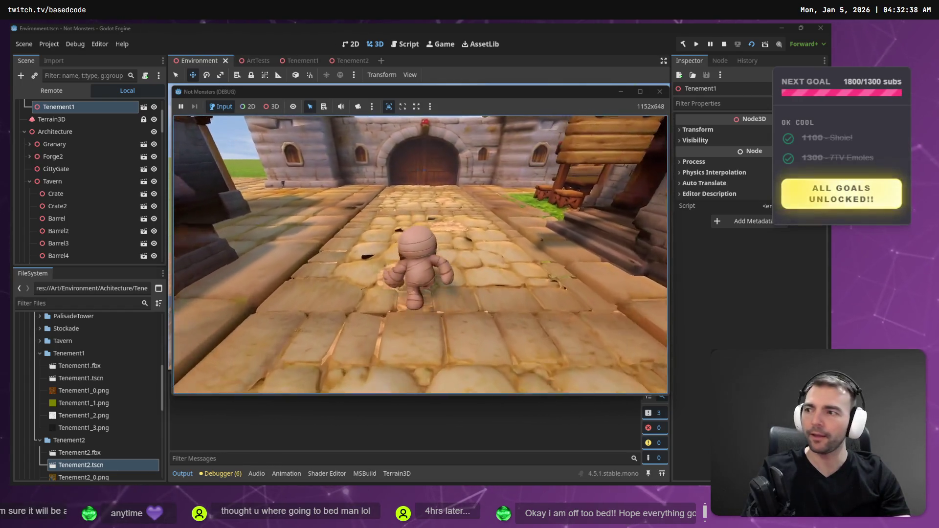
key(s)
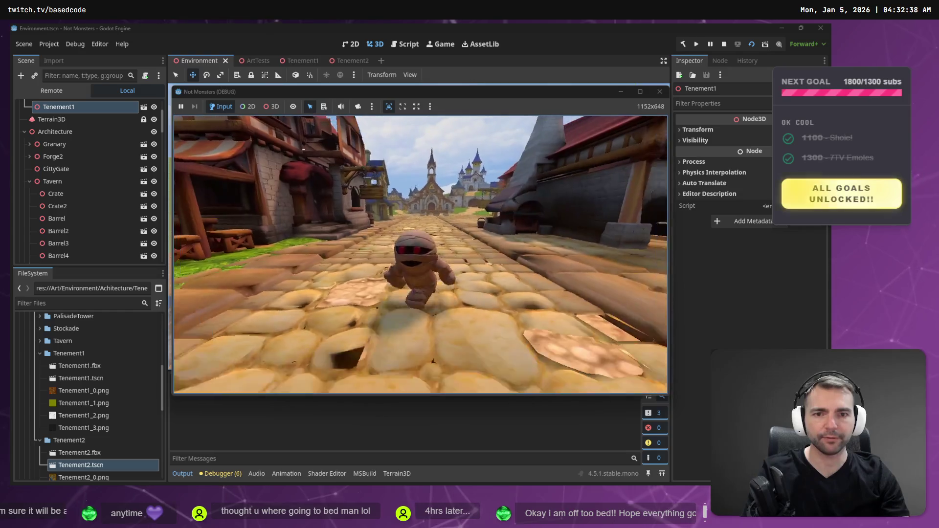
key(w)
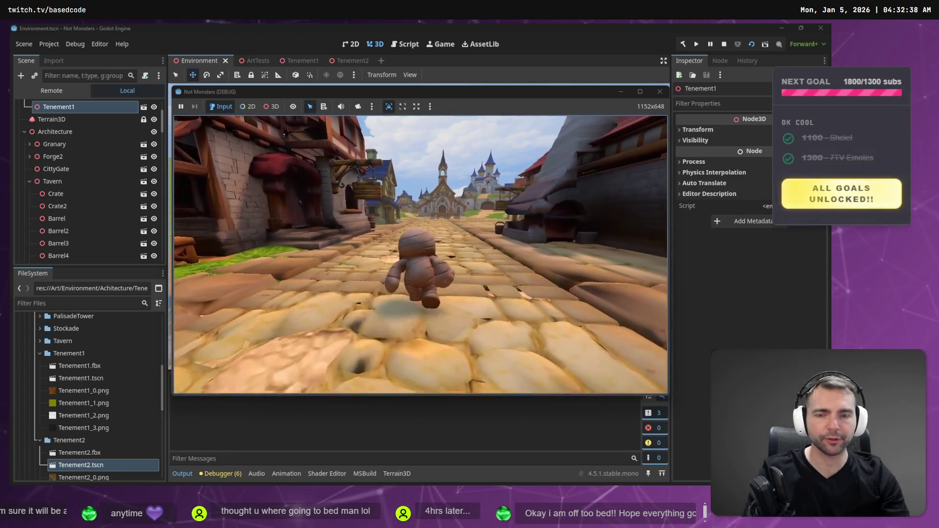
key(w)
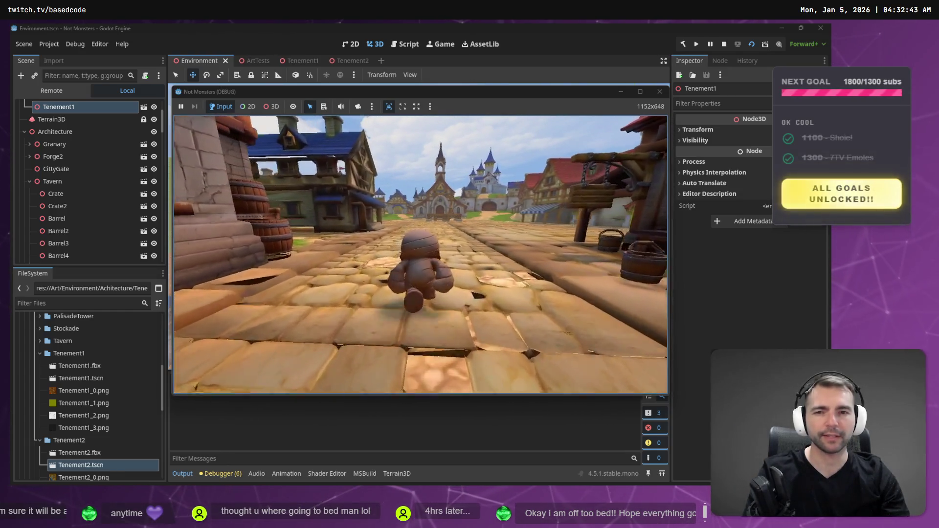
key(F8)
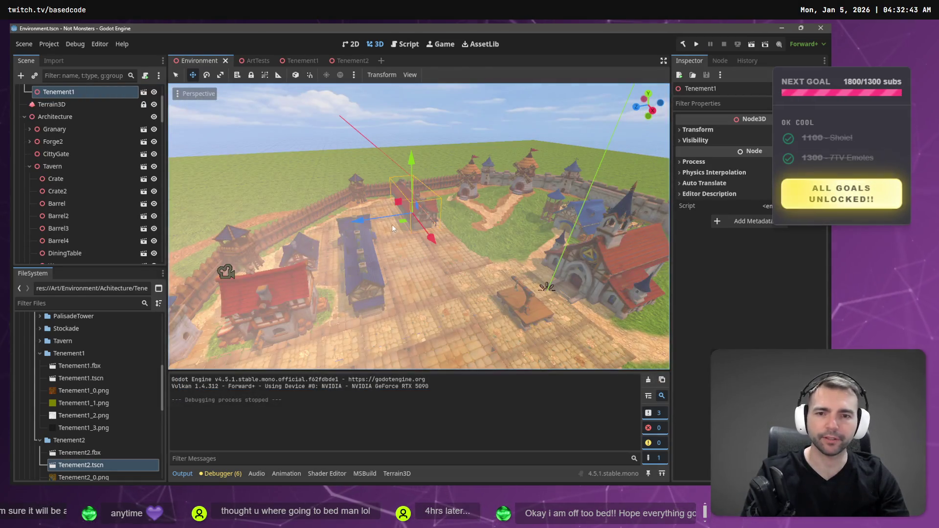
Fly the view down to the blue-roofed house, then switch to the Tenement2 scene
key(w)
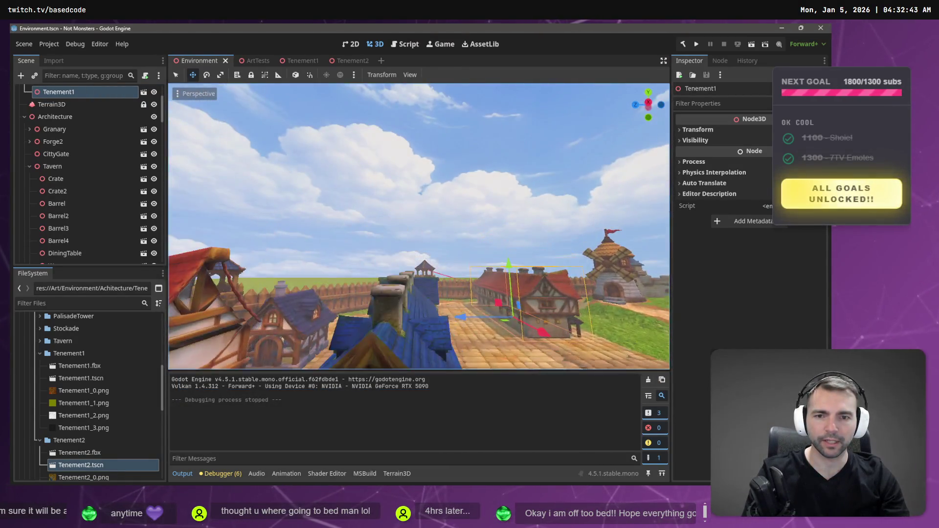
key(w)
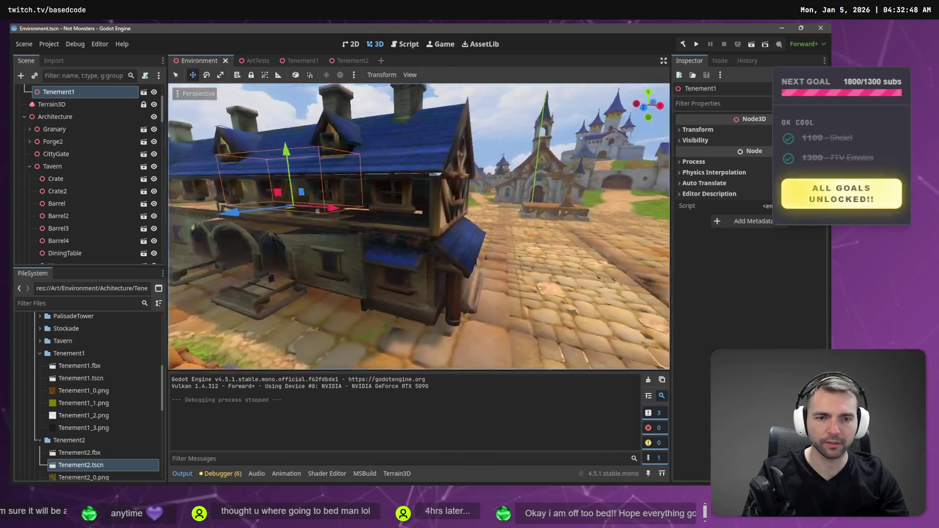
key(s)
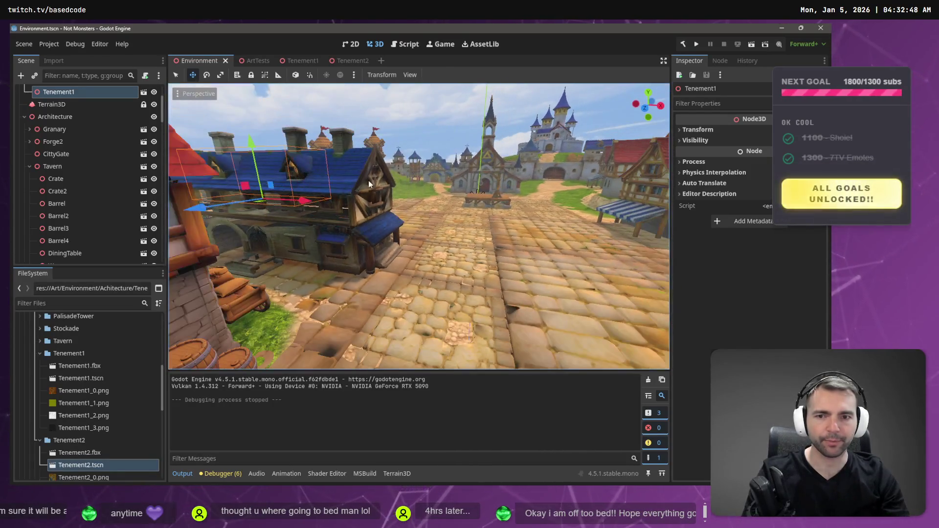
key(w)
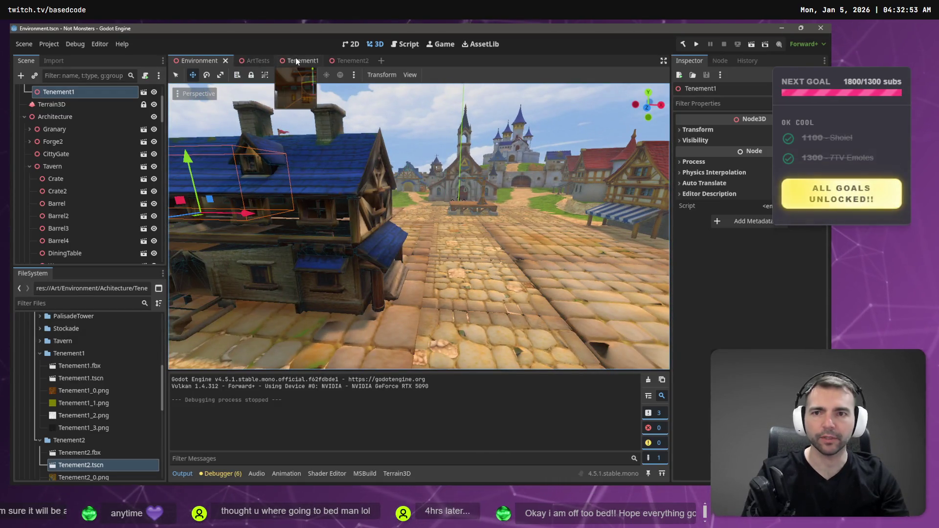
click(348, 58)
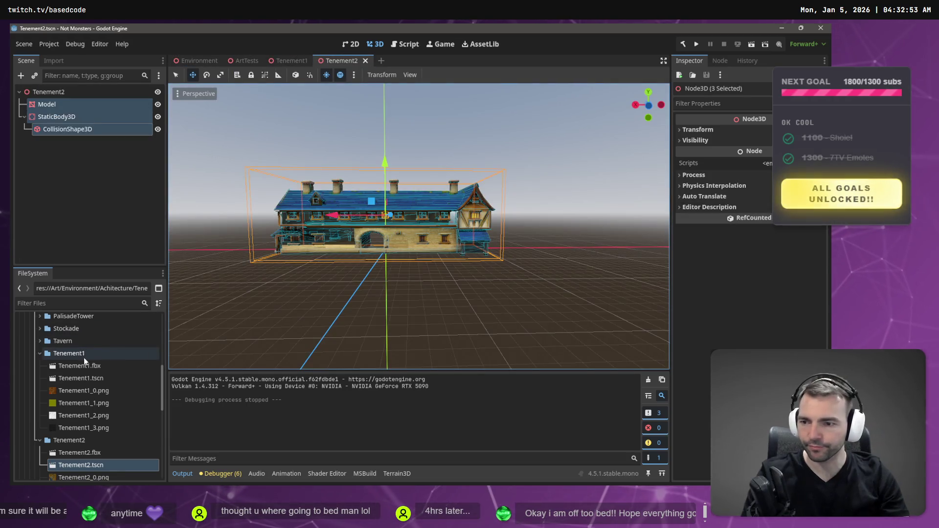
Expand Props > SignFrame and drag SignFrame.fbx into the Tenement2 viewport
scroll(74, 377, down, 6)
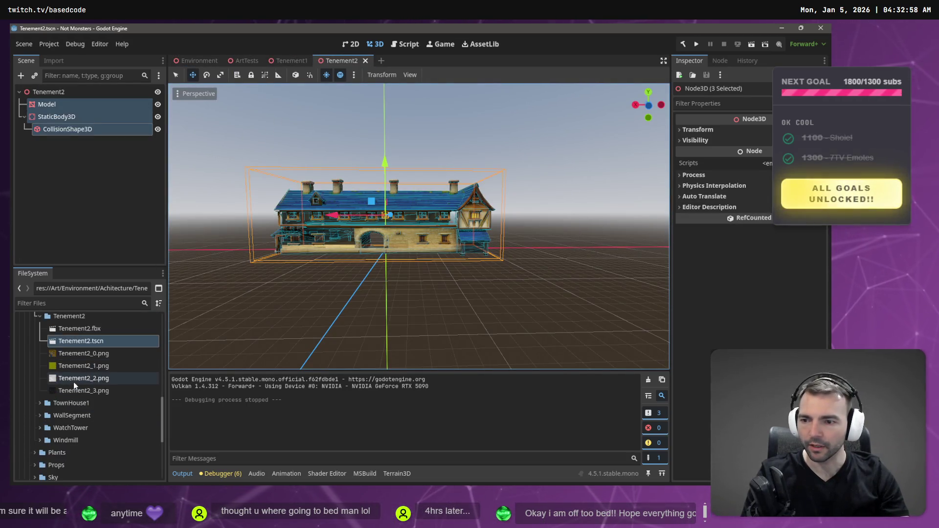
click(35, 404)
scroll(58, 416, down, 5)
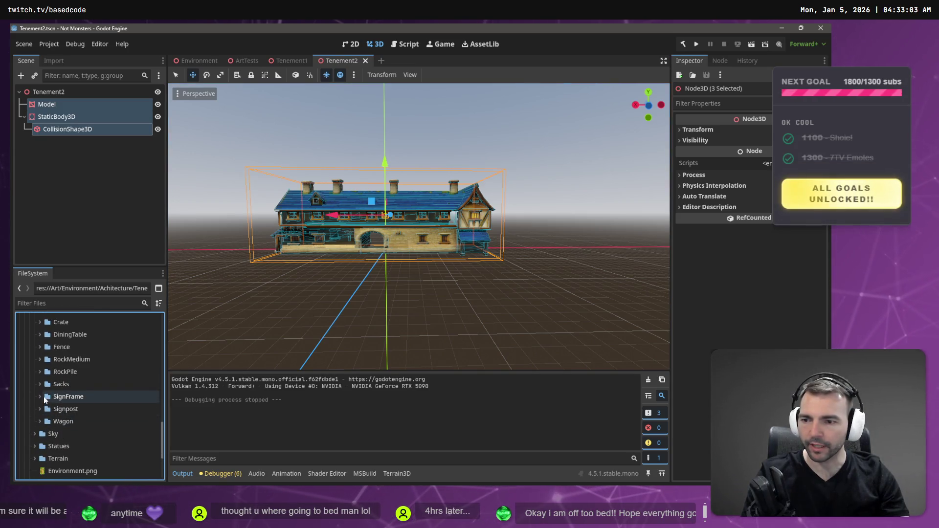
click(41, 397)
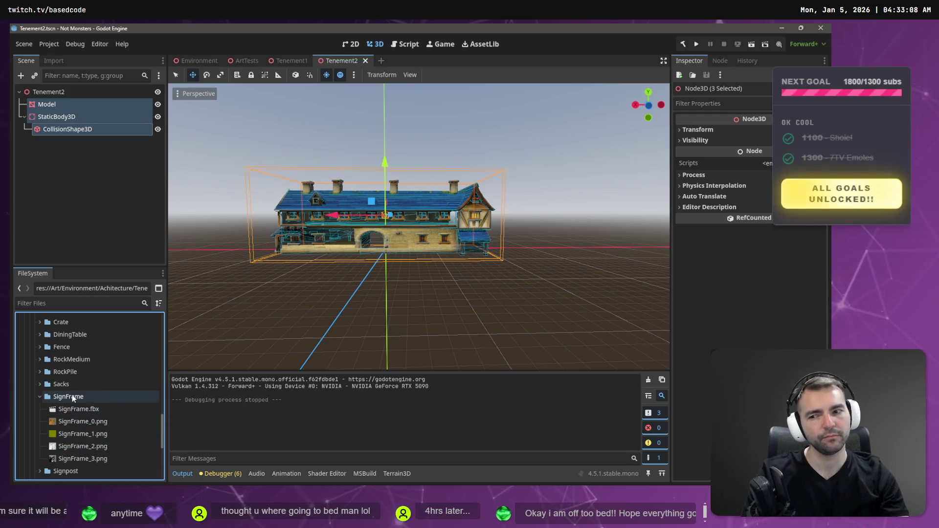
mouse_move(66, 410)
mouse_down()
mouse_move(314, 329)
mouse_move(497, 224)
mouse_up()
Slide the sign along its X axis toward the building wall, undoing the last push
scroll(497, 224, up, 5)
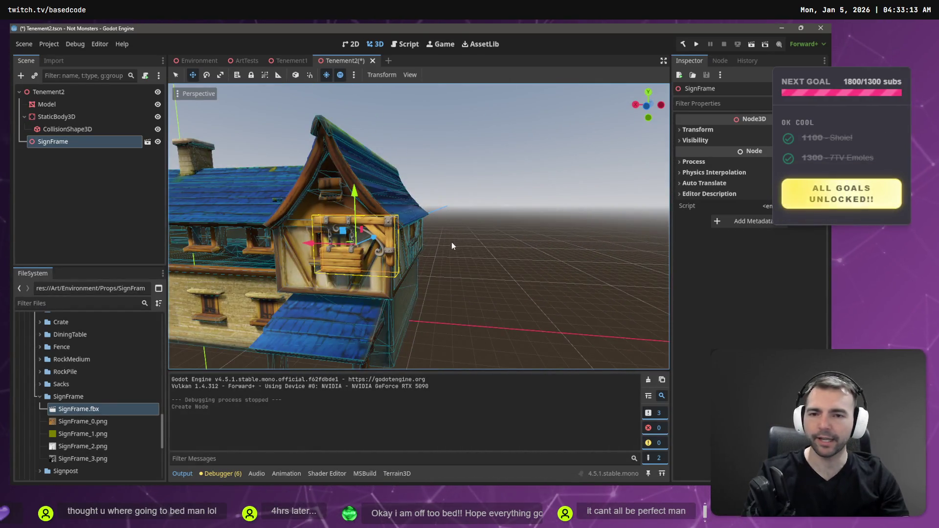
key(e)
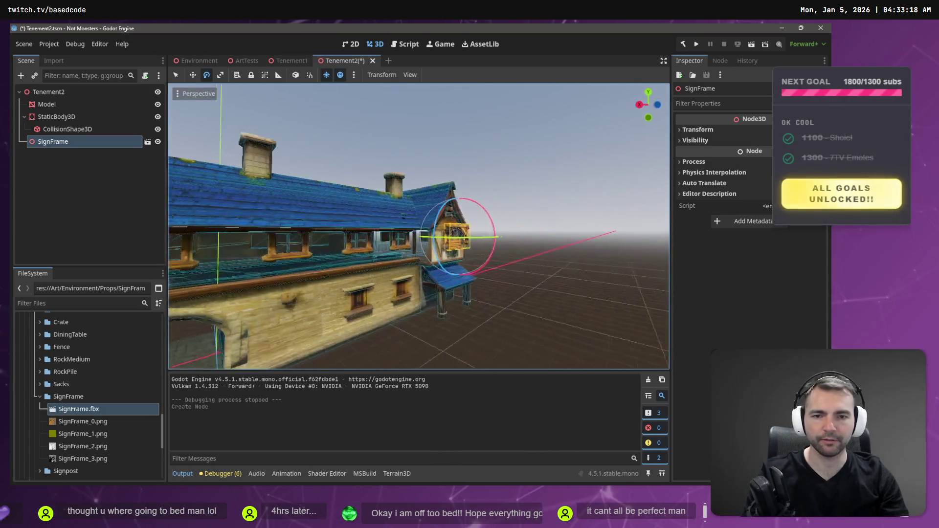
key(w)
mouse_move(402, 238)
mouse_down()
mouse_move(313, 239)
mouse_move(343, 239)
mouse_up()
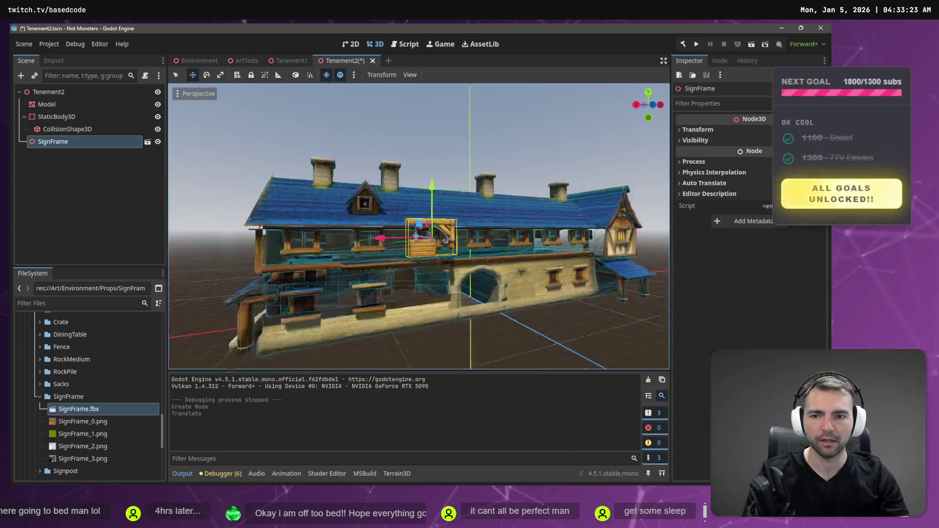
scroll(362, 249, down, 3)
mouse_move(454, 227)
mouse_down()
mouse_move(321, 243)
mouse_move(363, 244)
mouse_move(271, 243)
mouse_up()
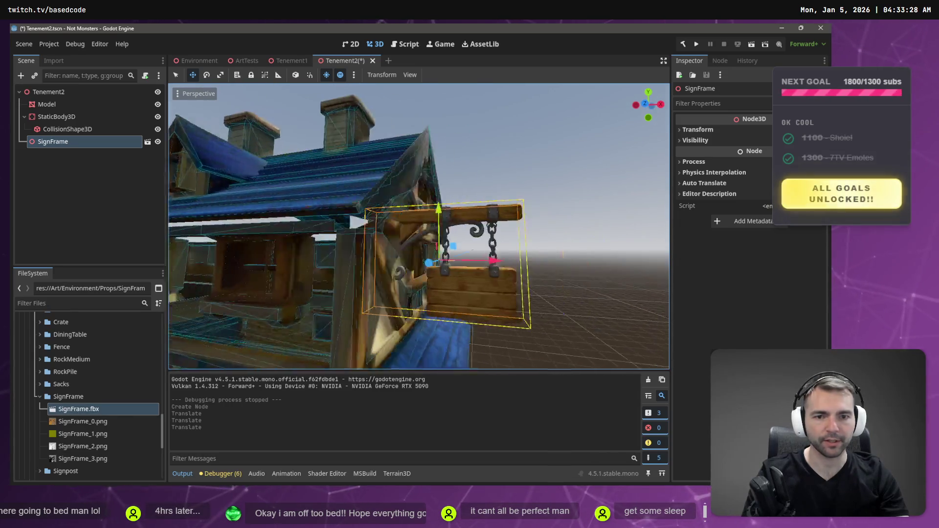
scroll(269, 244, down, 2)
scroll(270, 245, down, 4)
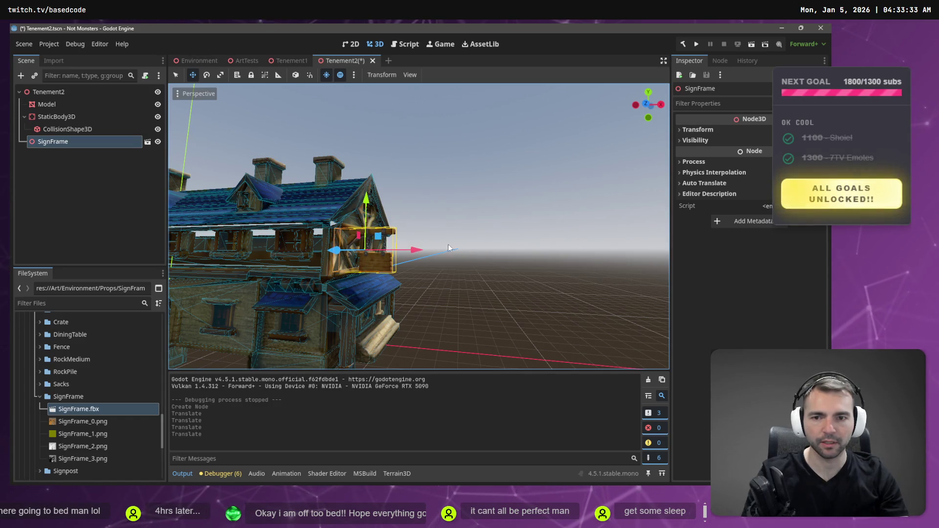
drag(349, 253, 309, 270)
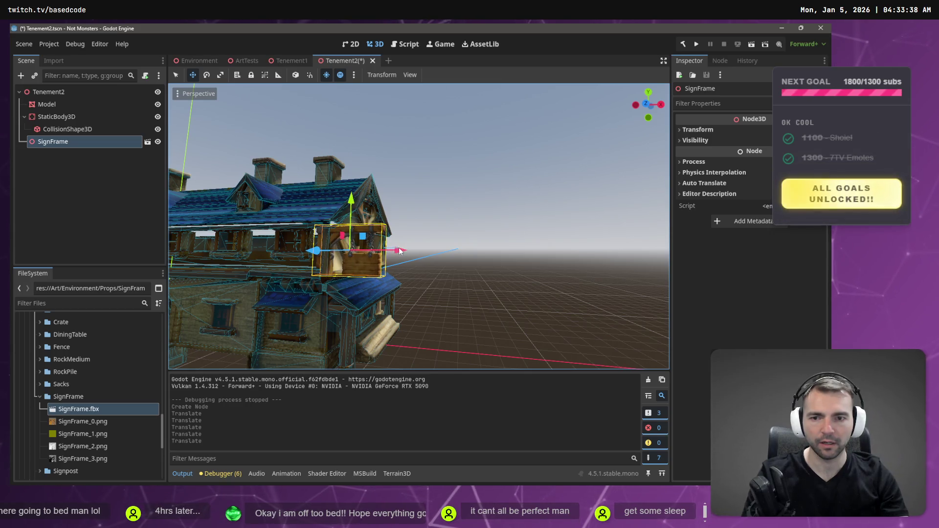
key(ctrl+z)
Reselect SignFrame and move it along Z onto the gable end
click(377, 261)
click(378, 261)
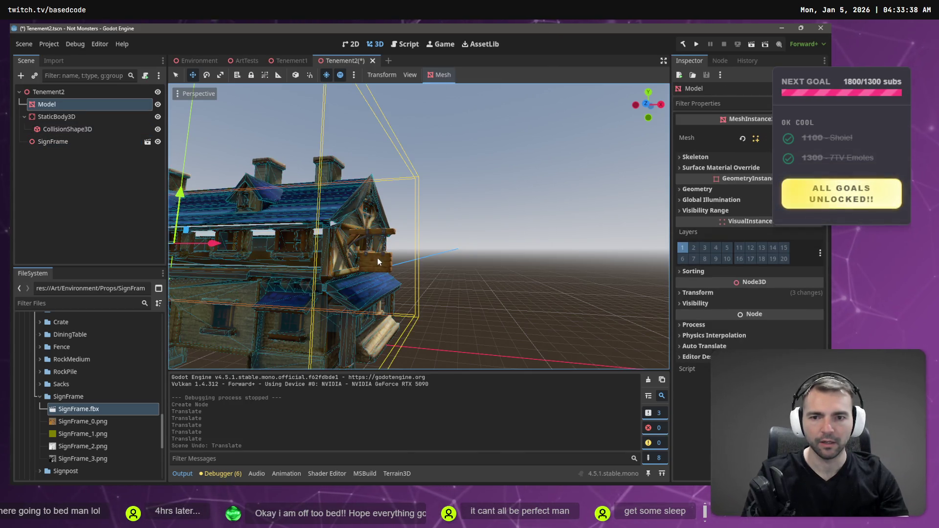
mouse_move(386, 260)
mouse_down()
mouse_move(416, 250)
mouse_move(391, 239)
mouse_move(408, 223)
mouse_up()
click(446, 246)
click(53, 141)
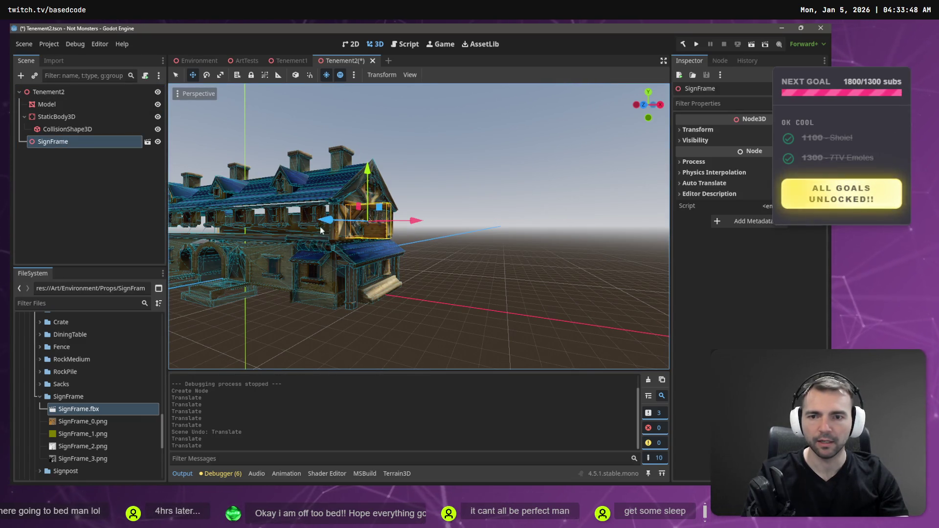
drag(330, 223, 307, 236)
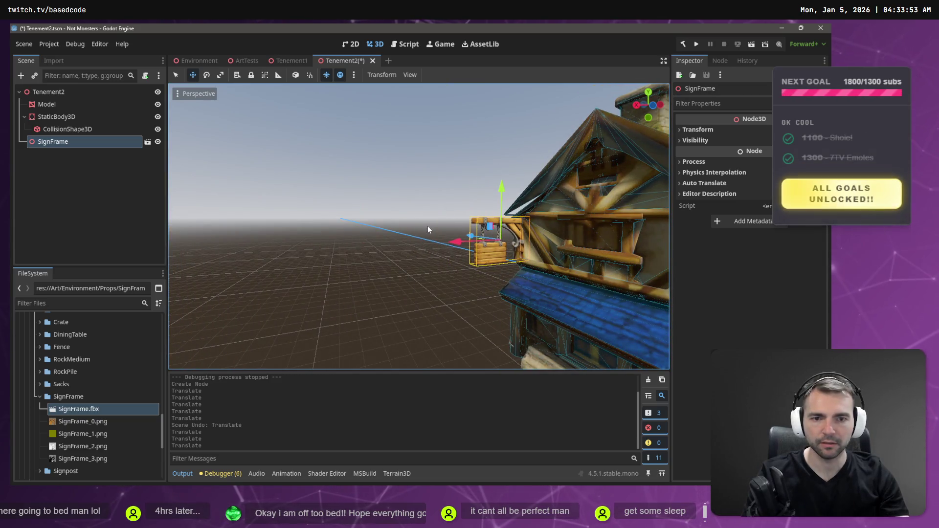
click(196, 60)
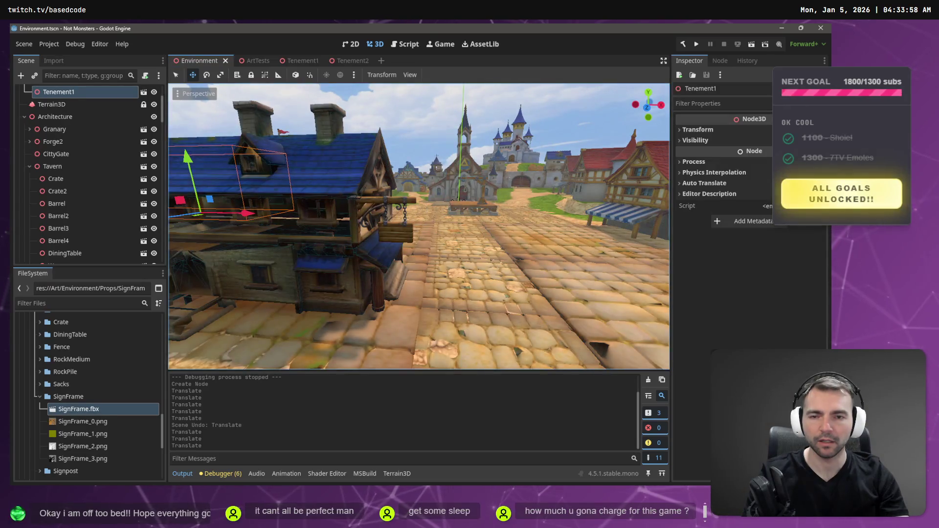
Check the hanging sign from the street, then push SignFrame closer to the Tenement2 house
key(s)
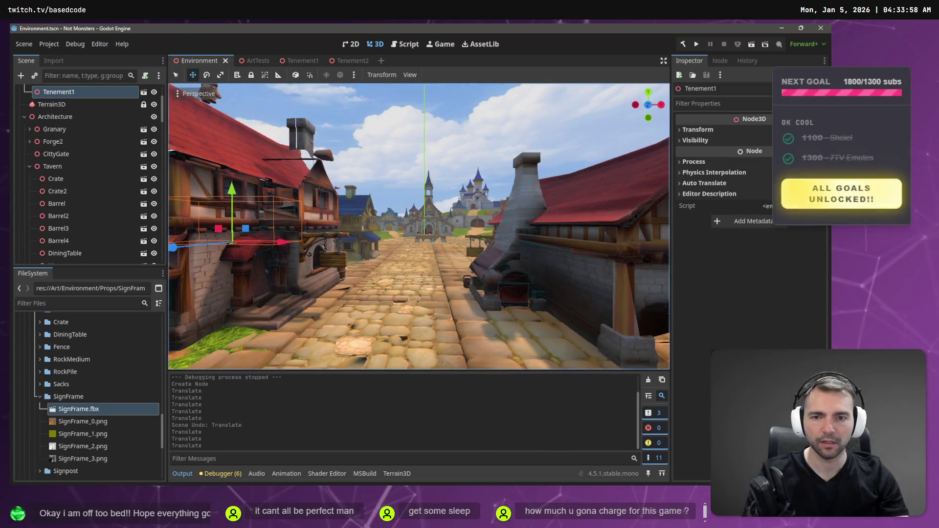
key(w)
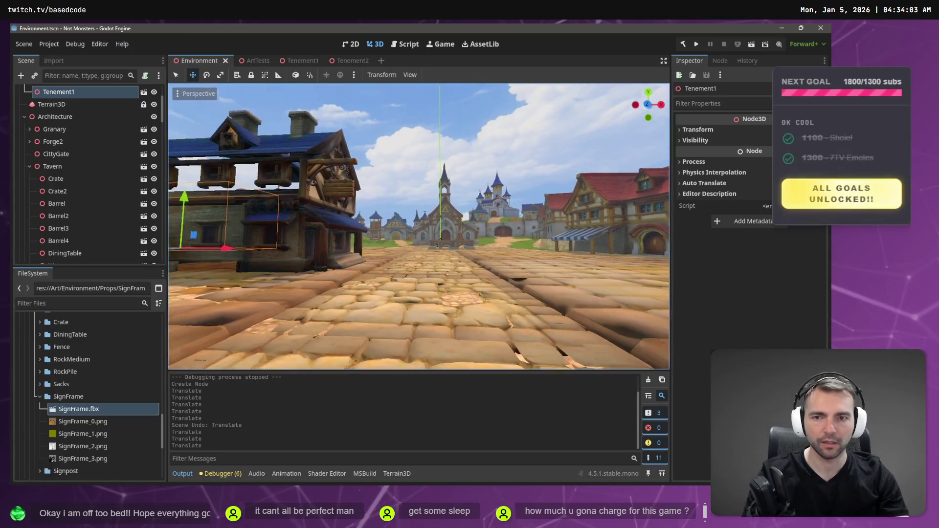
click(353, 66)
drag(474, 235, 490, 237)
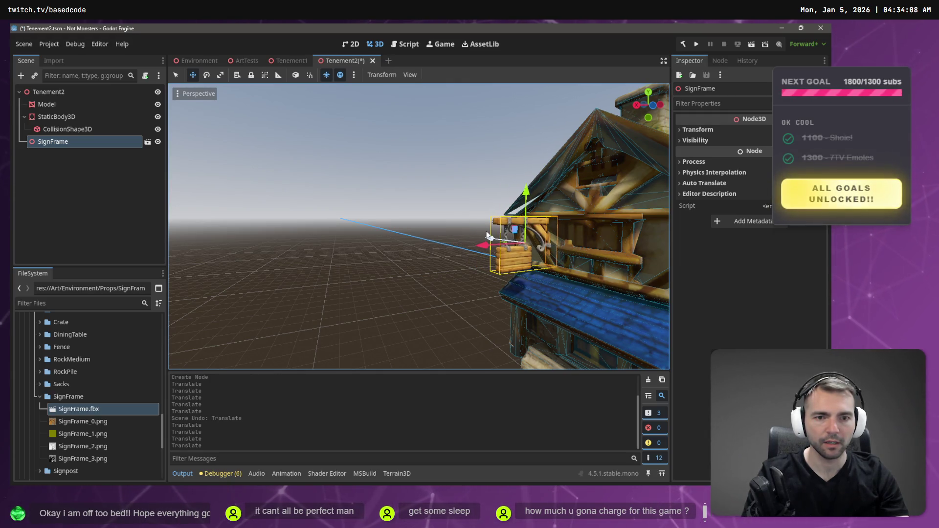
Save Tenement2, look through the Tenement1 and Environment scenes, then return to Tenement2
key(ctrl+s)
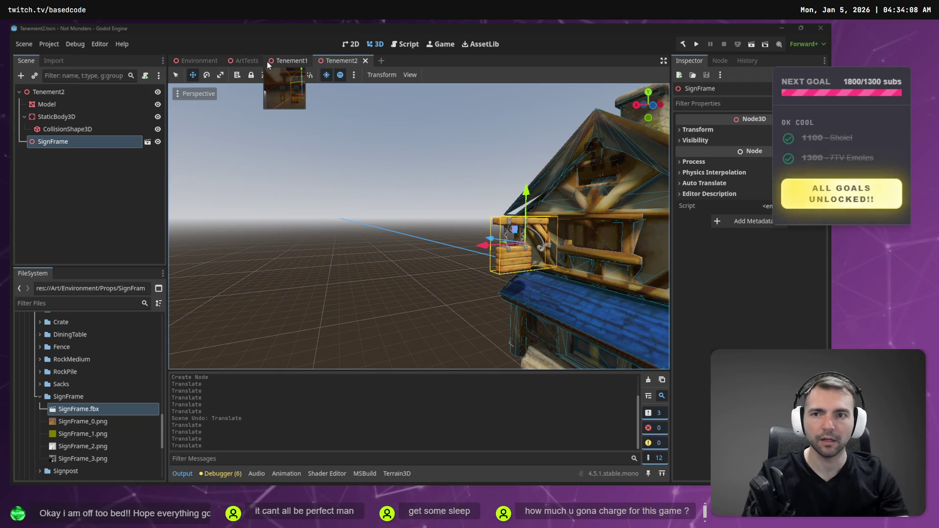
click(283, 61)
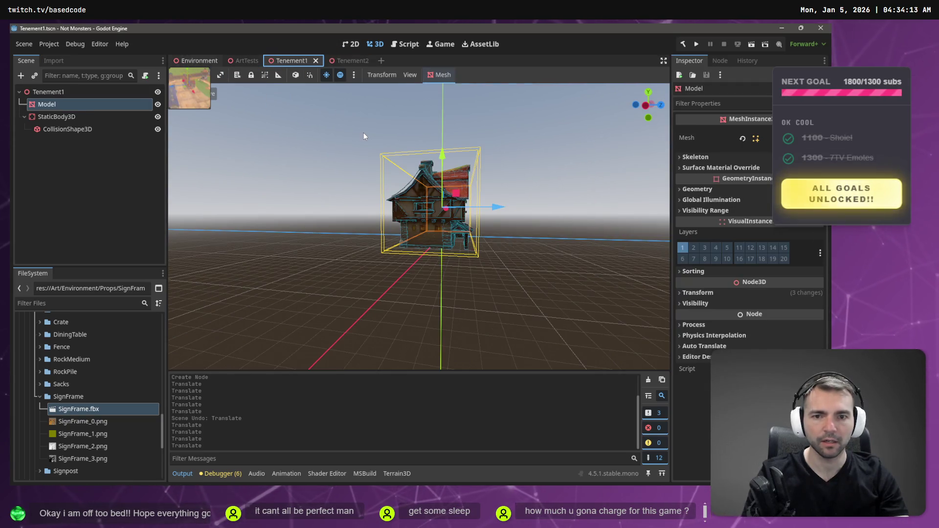
click(195, 61)
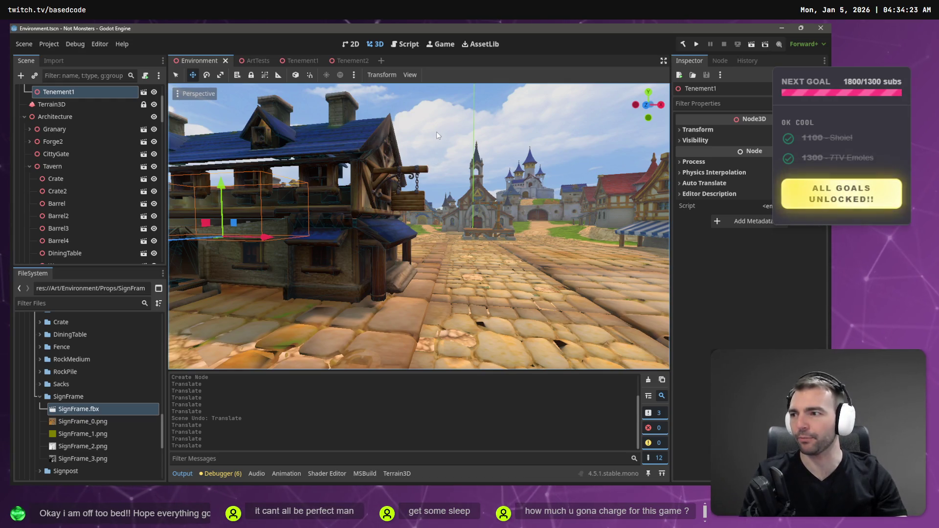
click(353, 63)
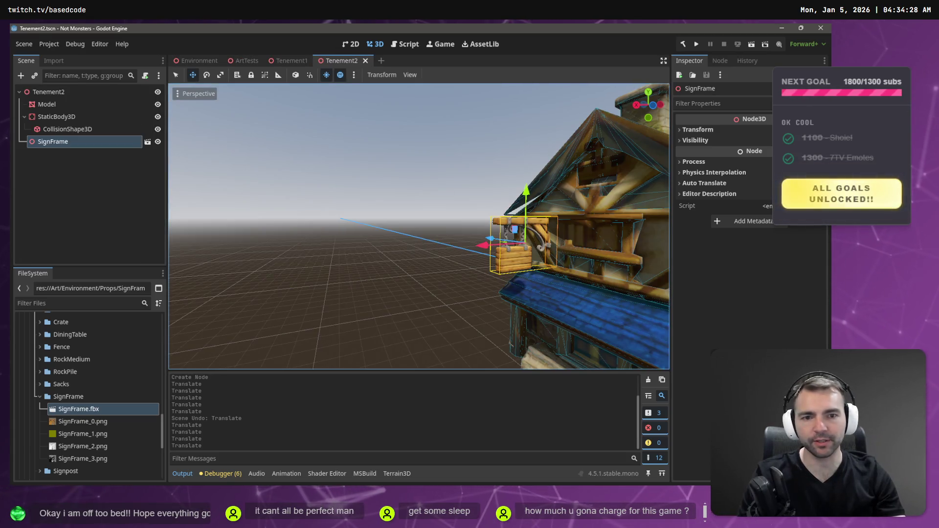
key(f)
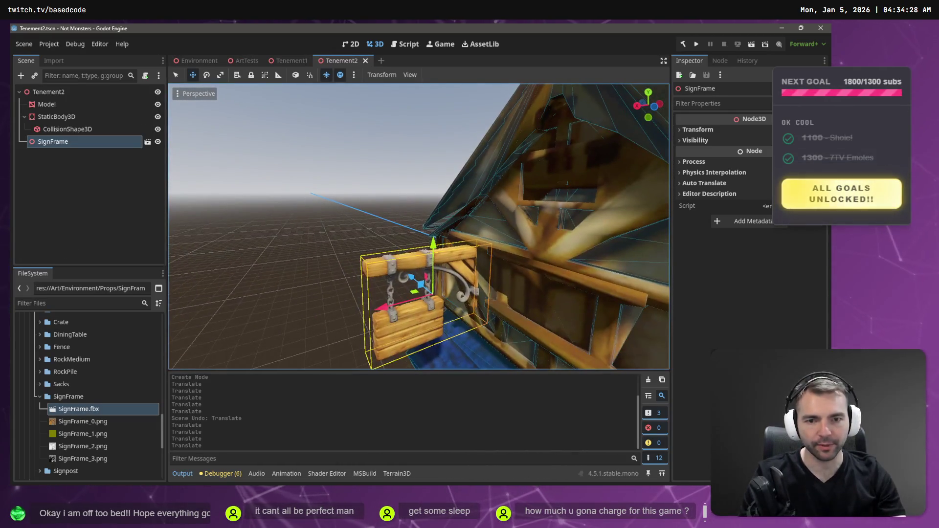
drag(387, 307, 376, 309)
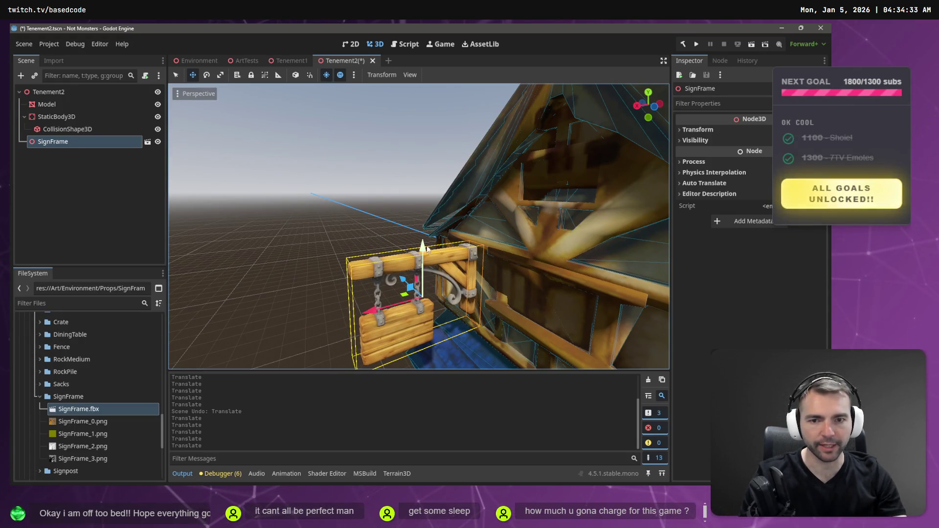
drag(424, 247, 422, 229)
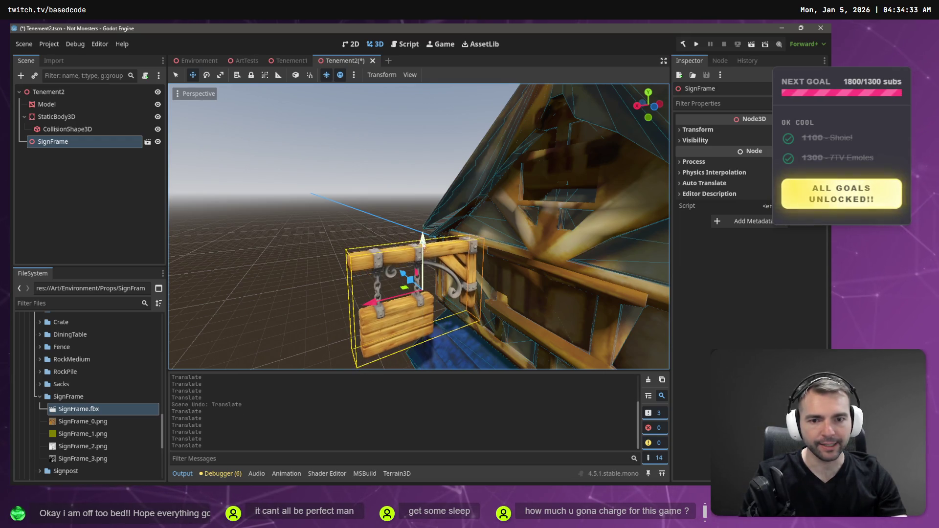
key(w)
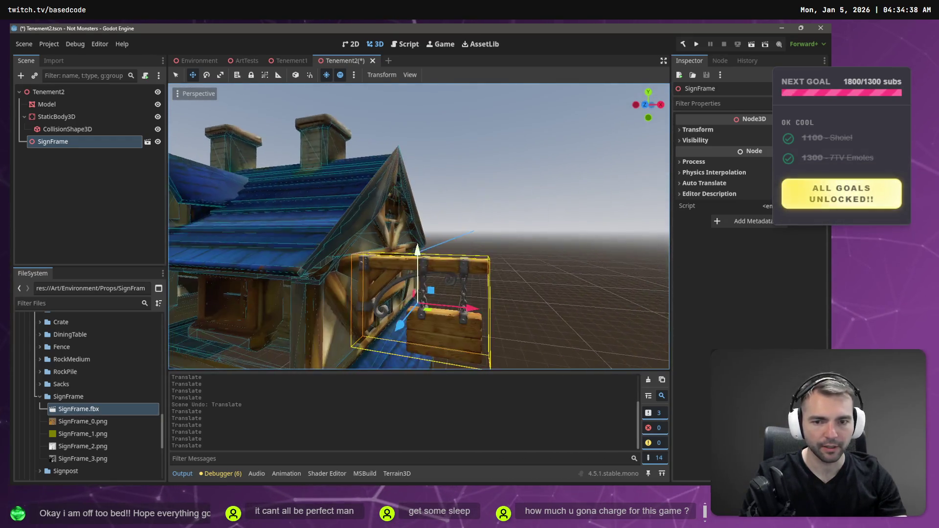
key(s)
drag(410, 320, 405, 322)
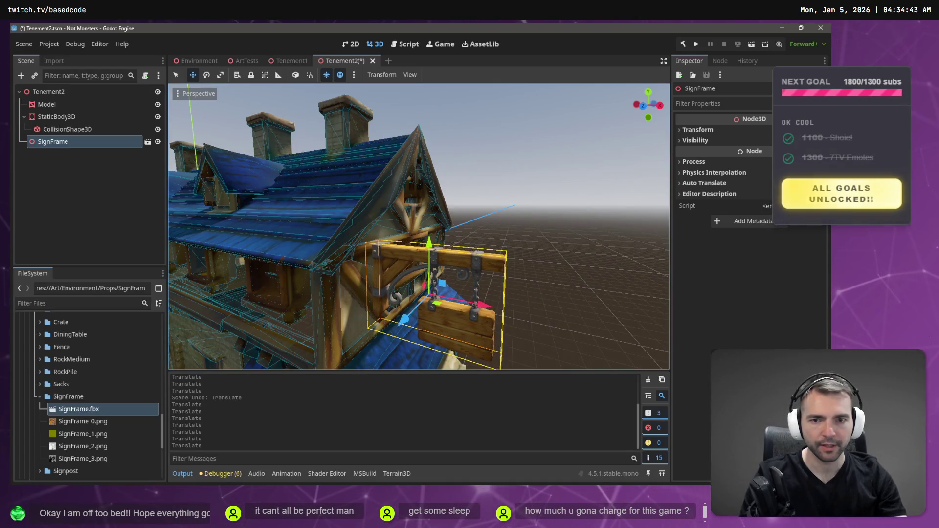
key(w)
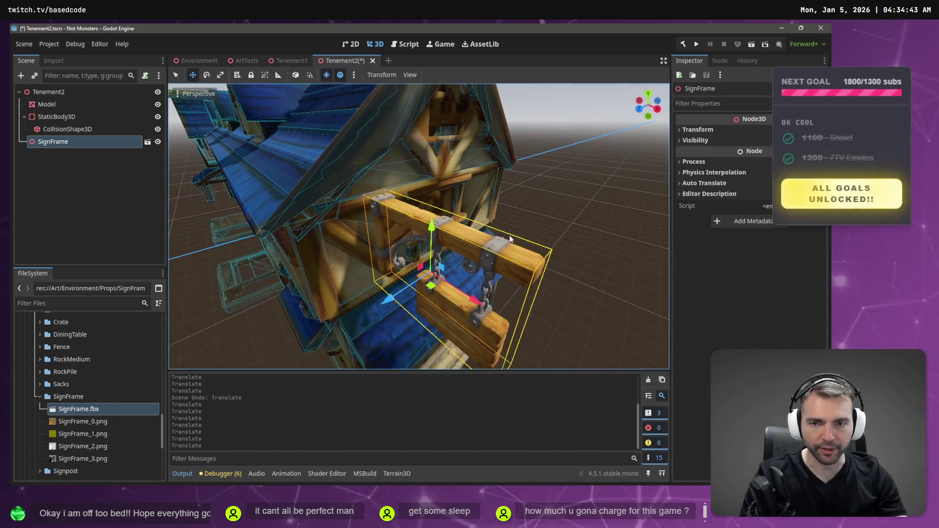
drag(471, 298, 469, 295)
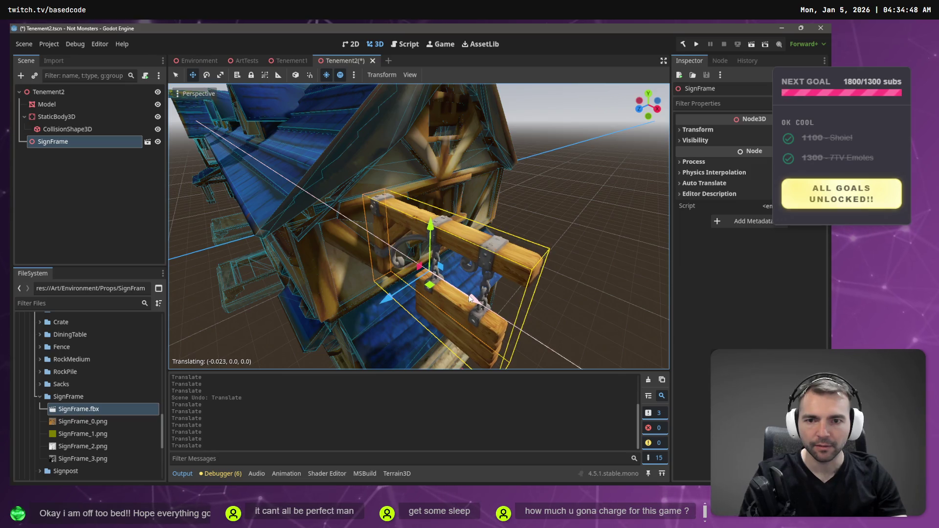
click(593, 155)
key(ctrl+s)
key(s)
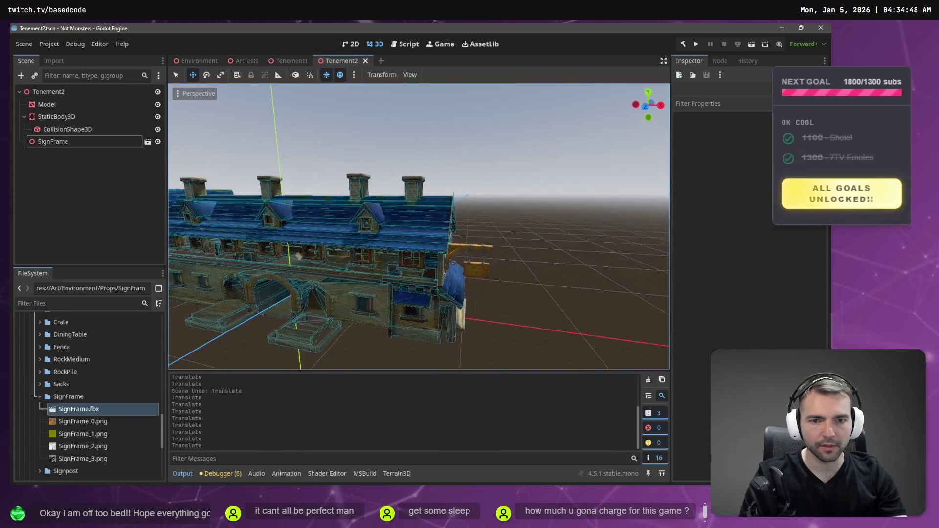
key(w)
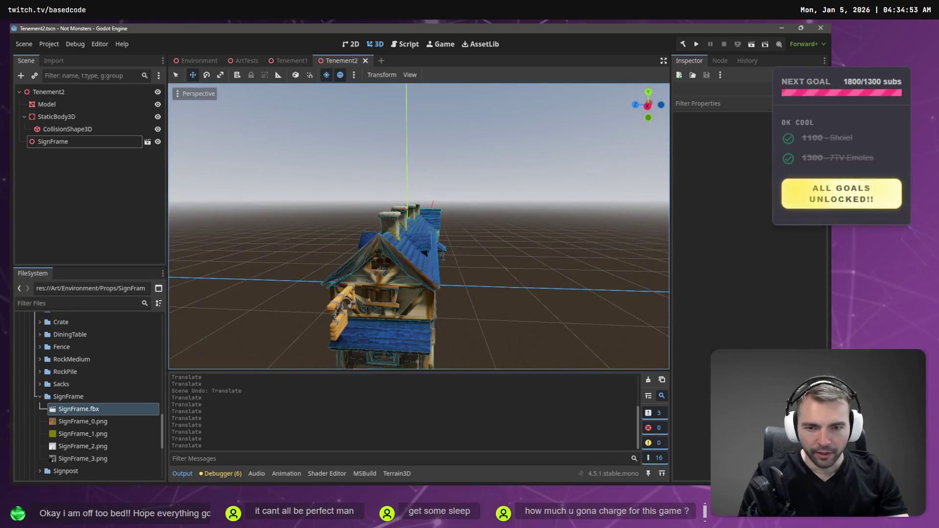
key(a)
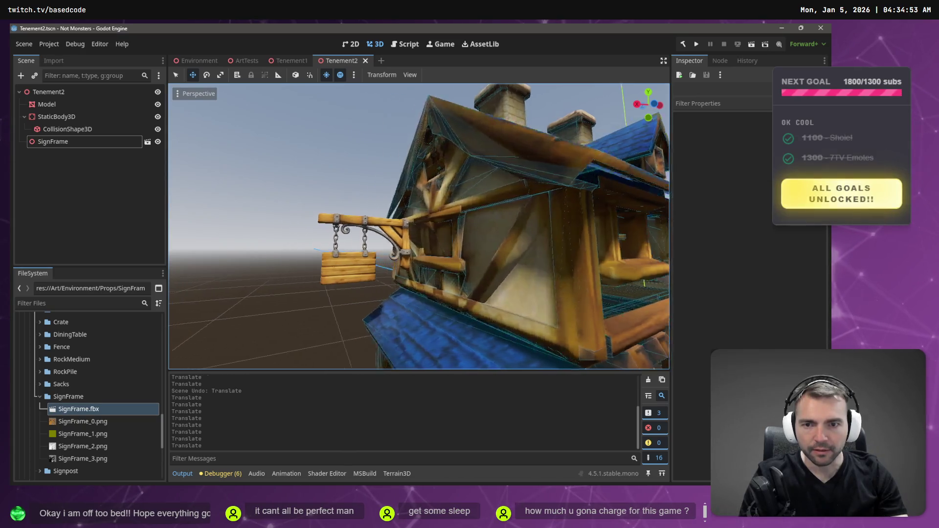
key(s)
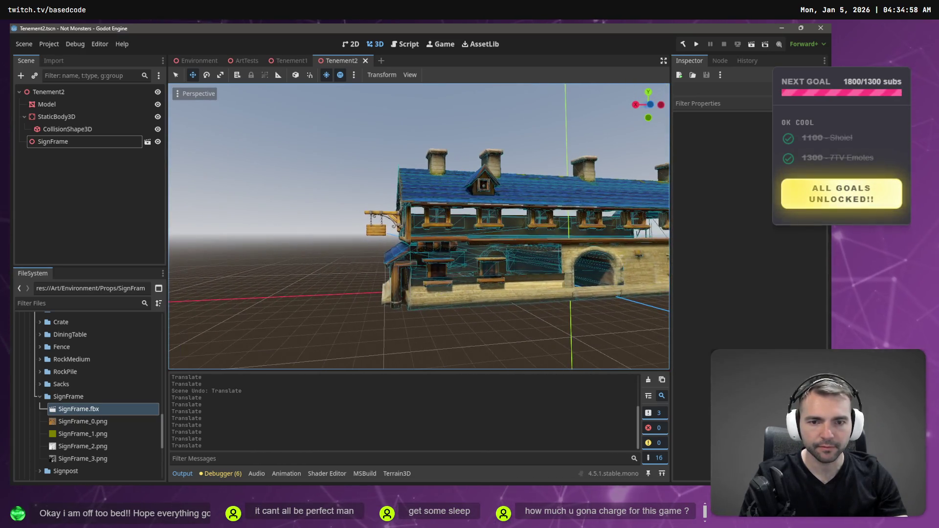
key(s)
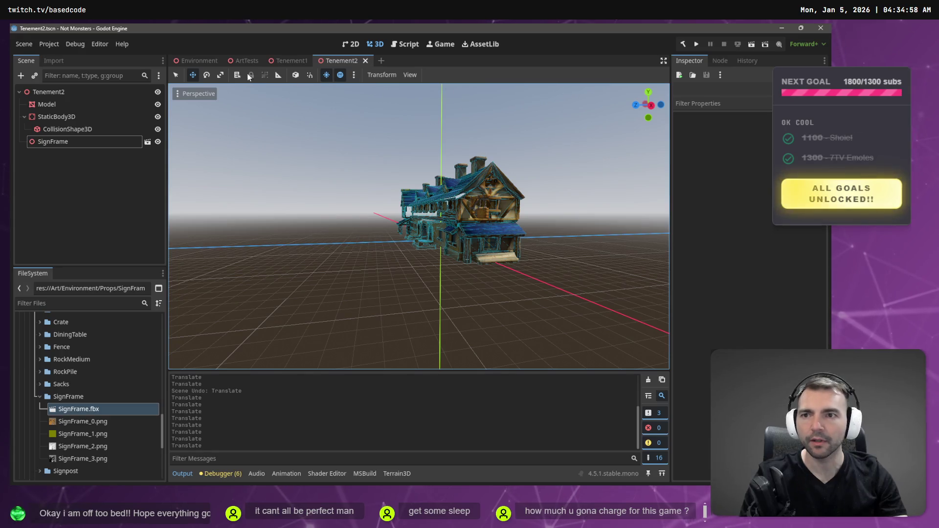
key(ctrl+Tab)
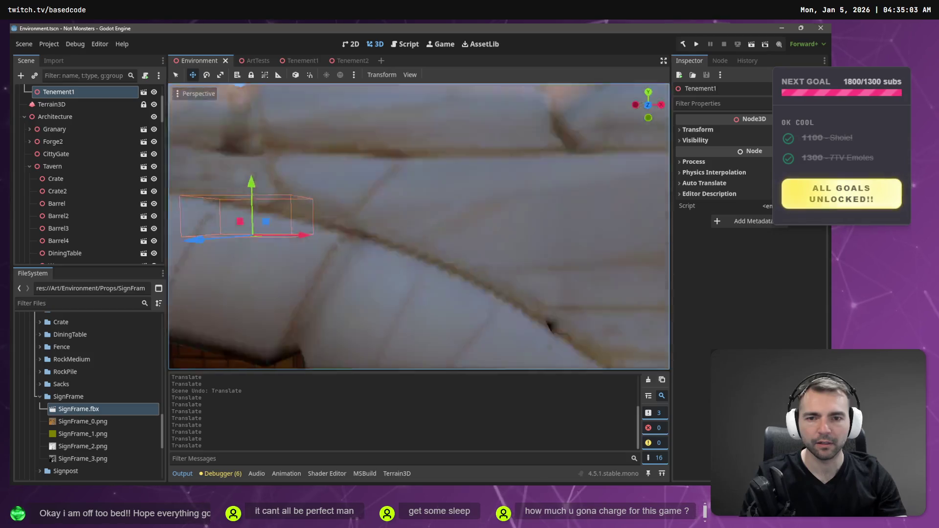
key(a)
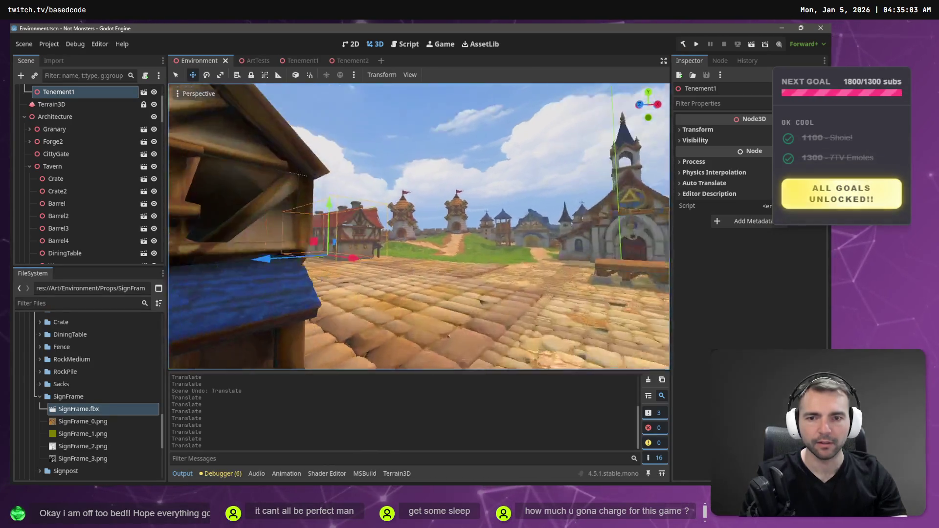
key(w)
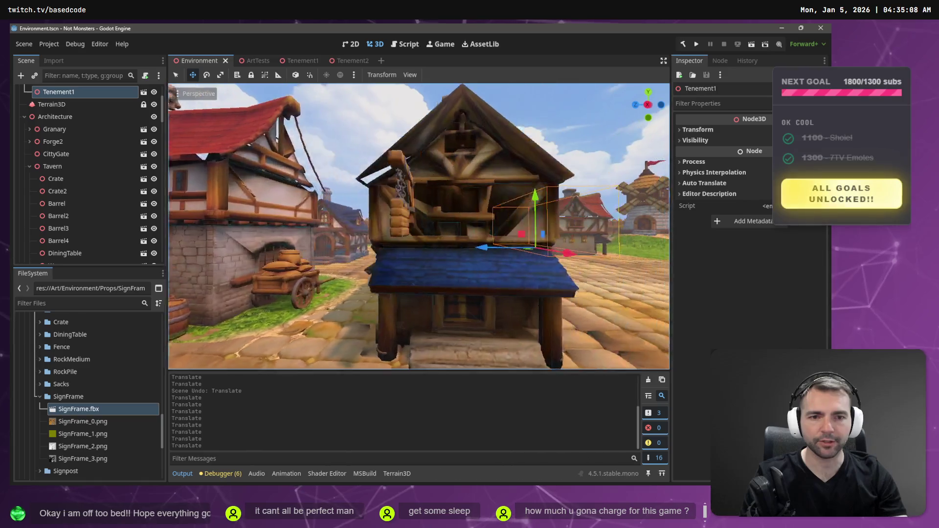
key(w)
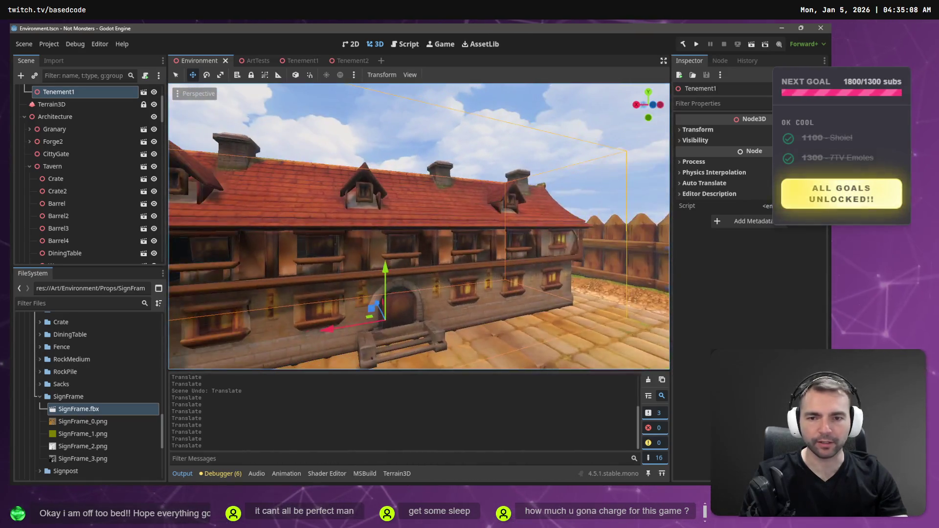
key(w)
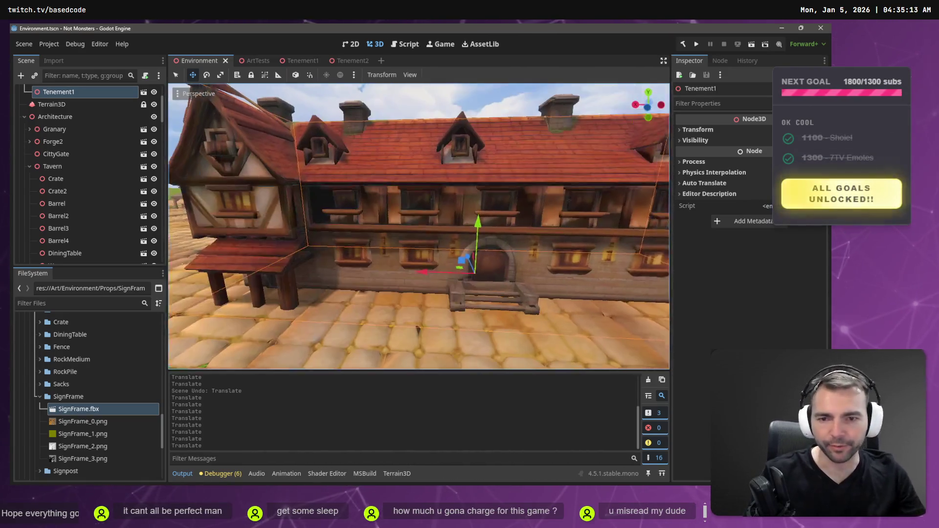
key(s)
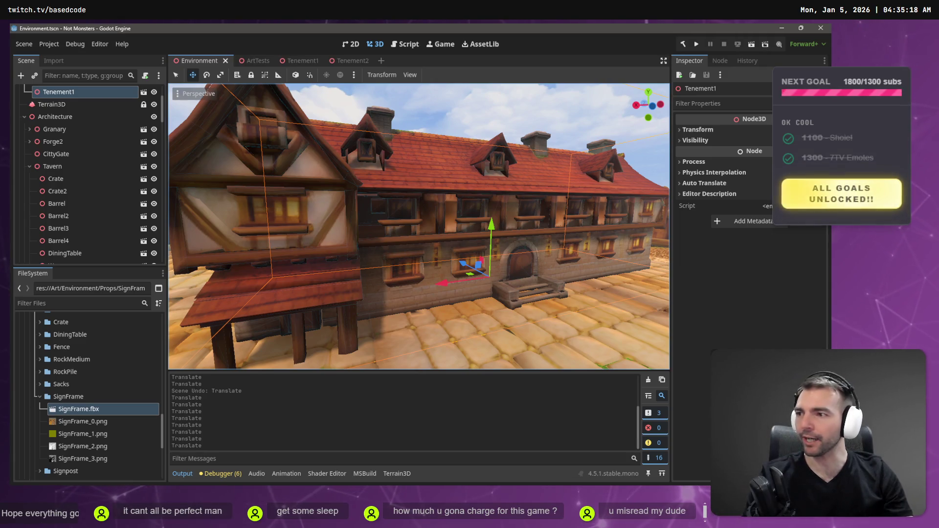
key(s)
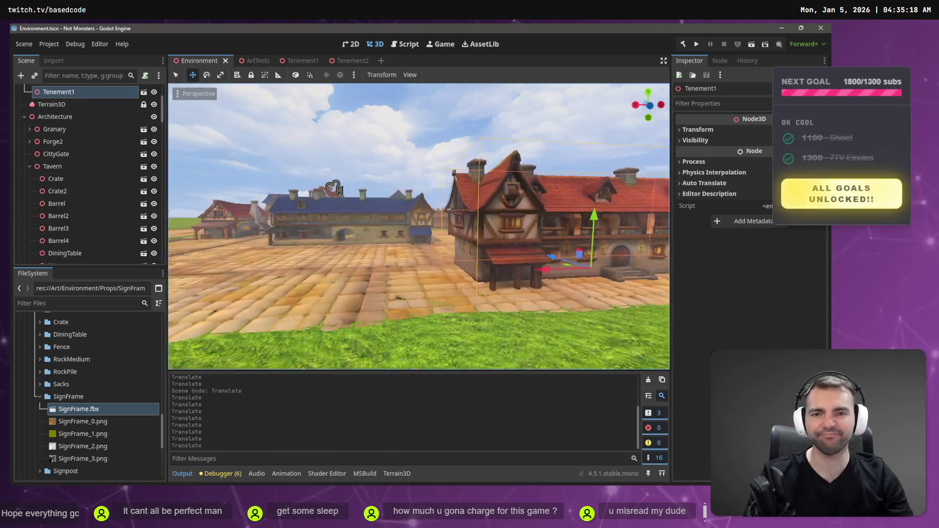
key(w)
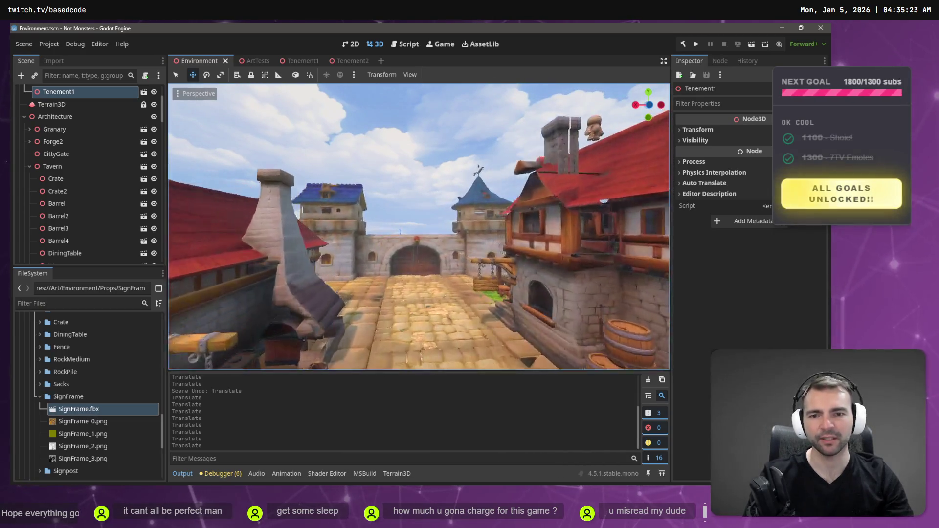
key(q)
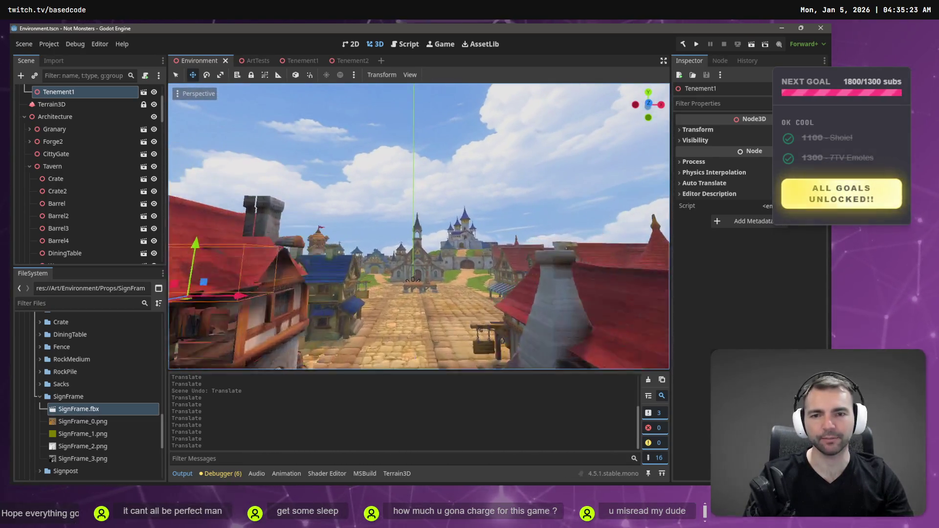
key(w)
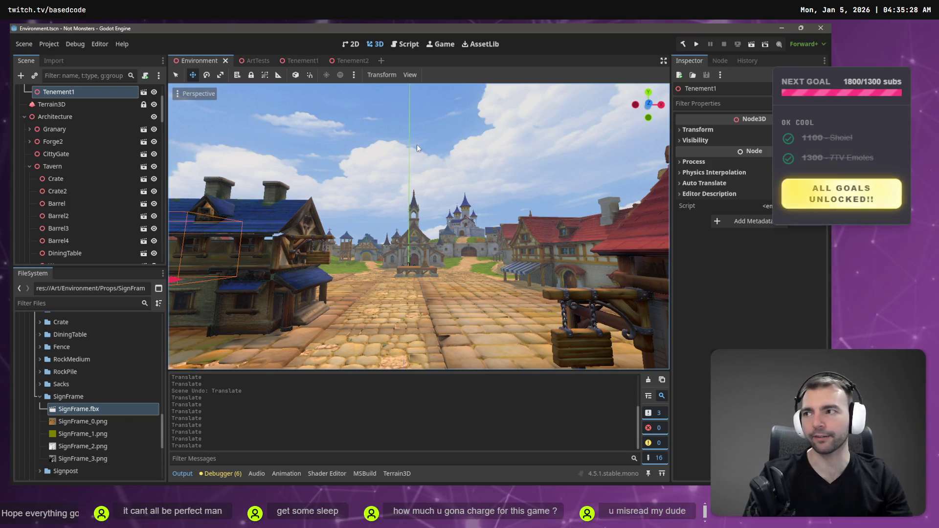
key(w)
key(w)
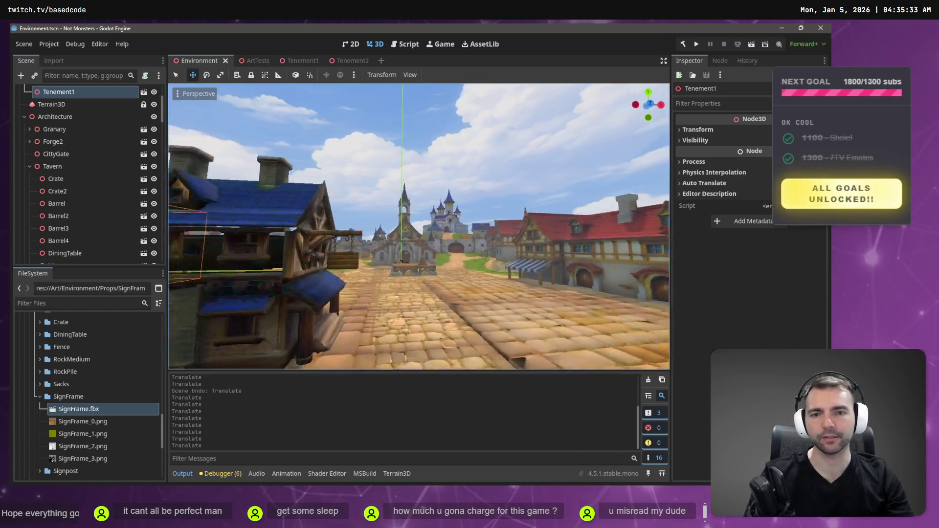
key(a)
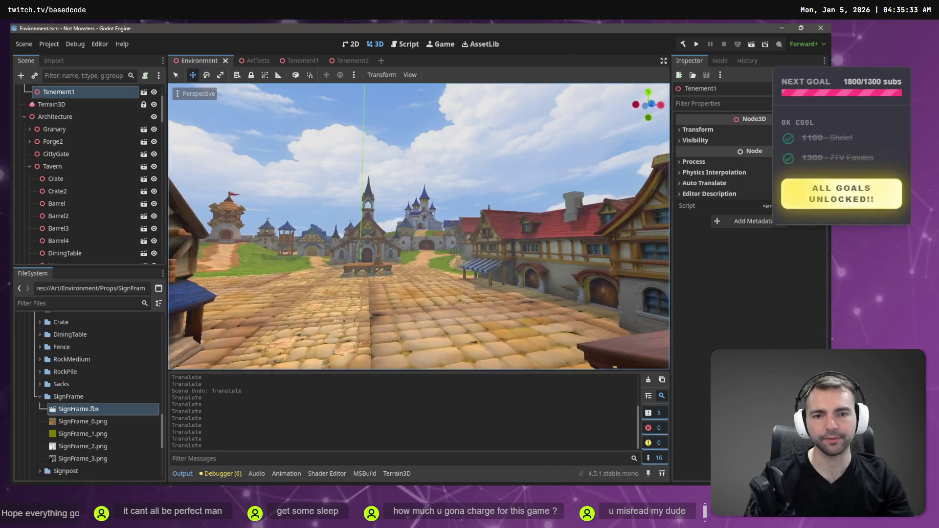
key(w)
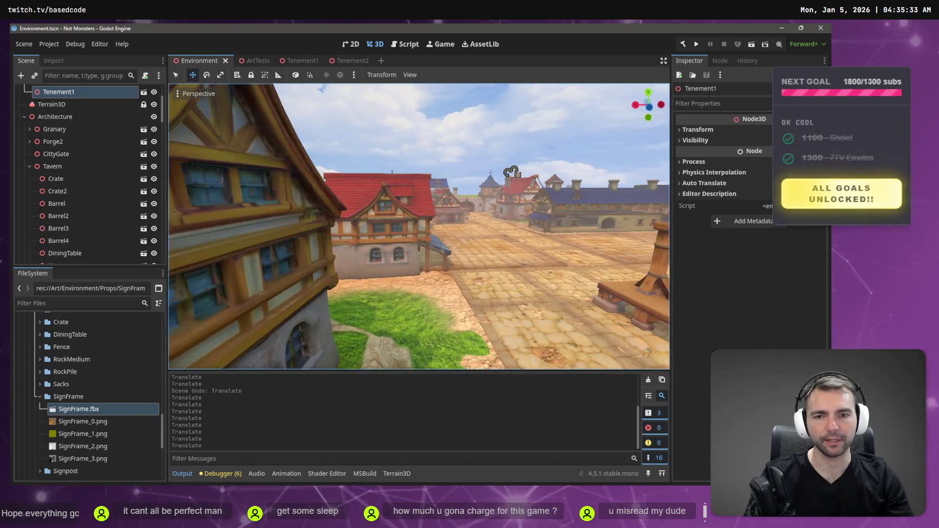
key(w)
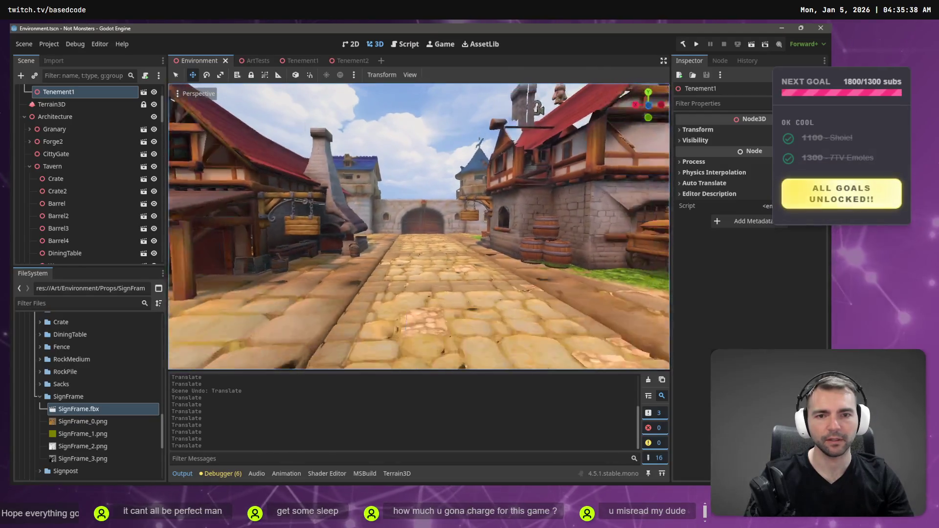
key(w)
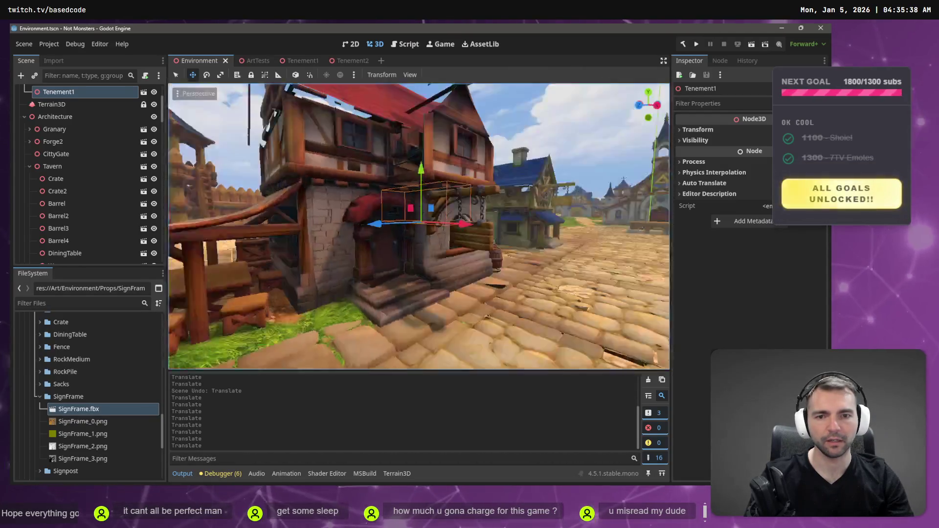
key(s)
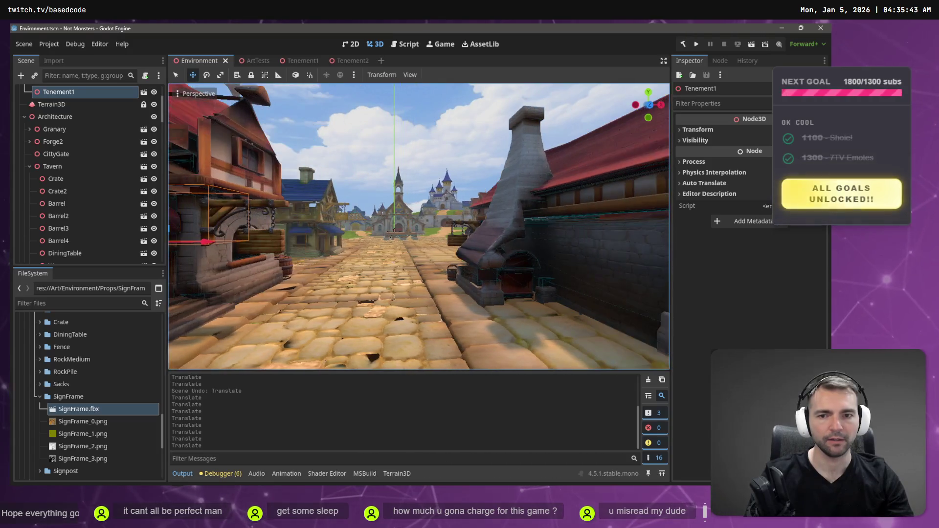
key(w)
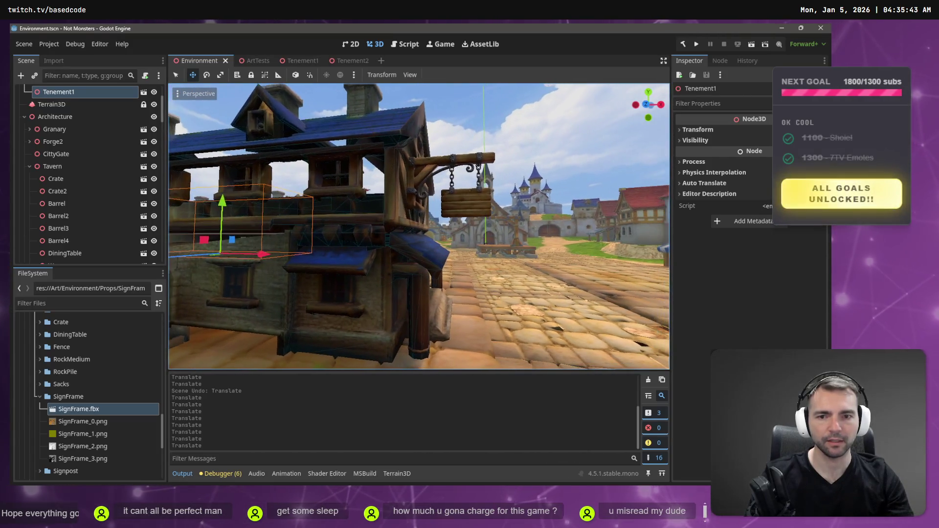
key(d)
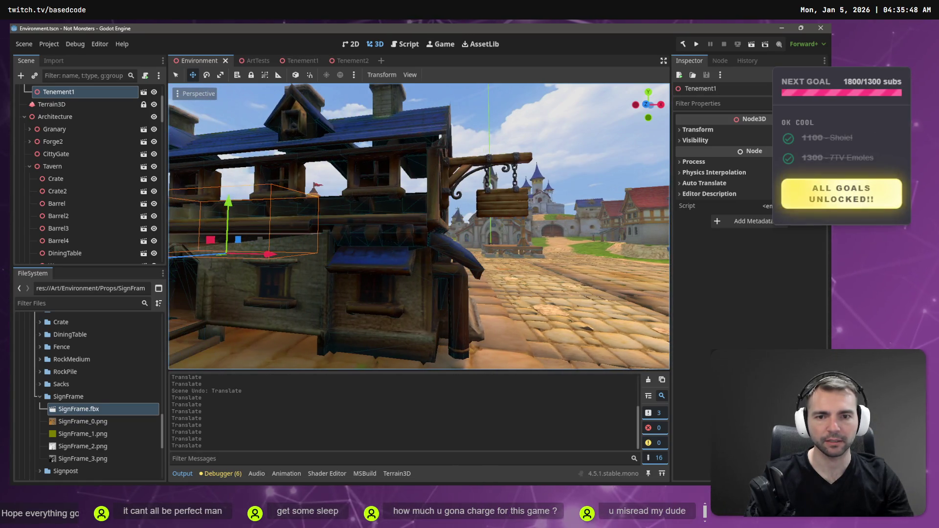
key(s)
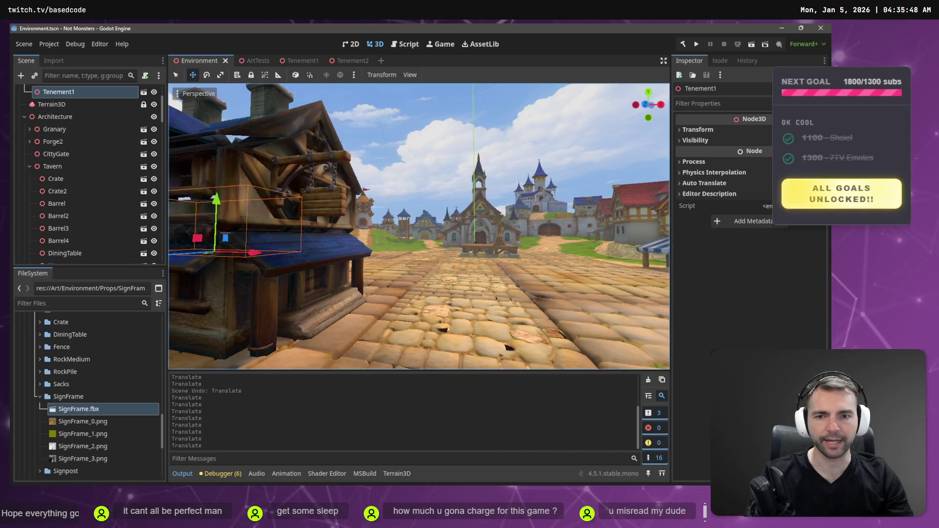
key(w)
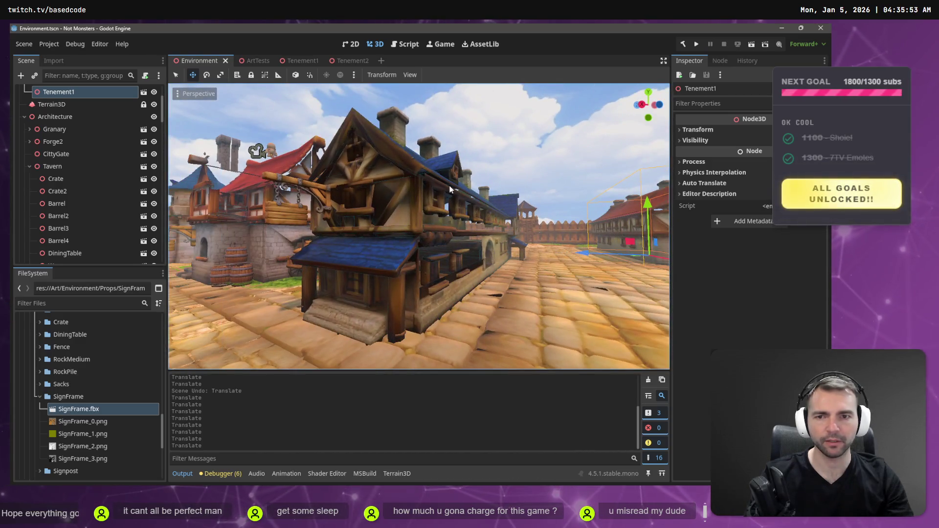
In Tenement2, slide the SignFrame outward along X and lower it slightly on the wall
click(342, 60)
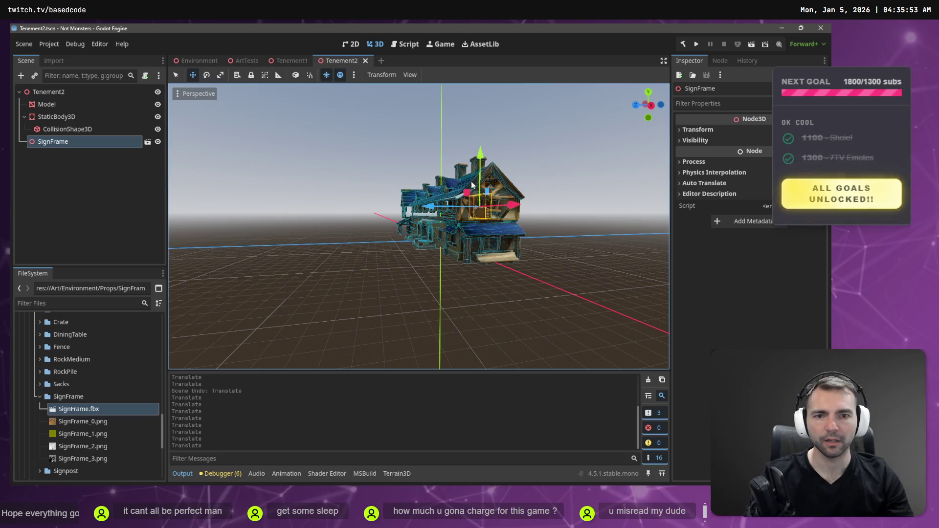
drag(481, 162, 479, 195)
key(w)
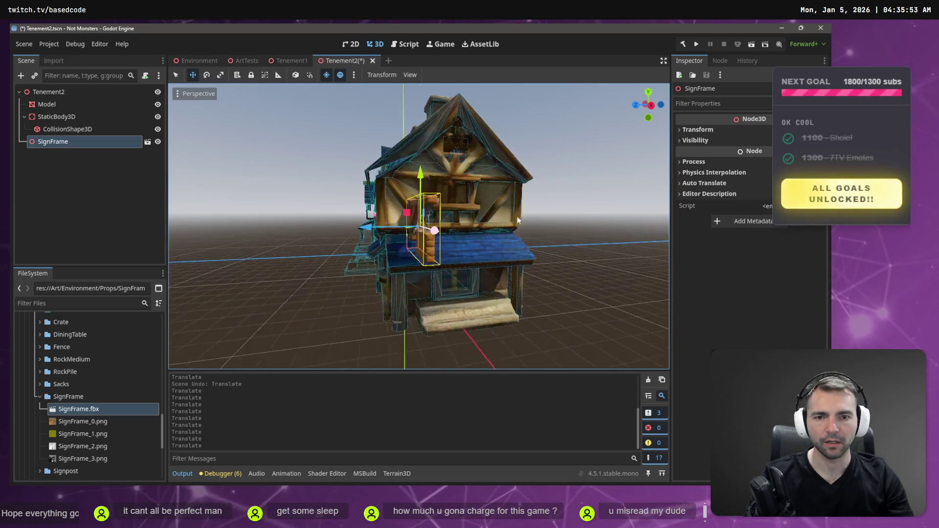
key(f)
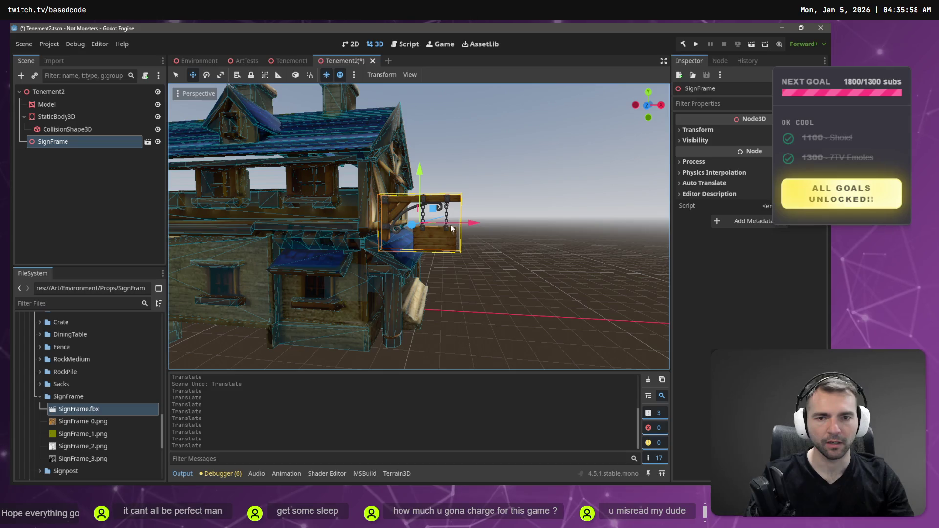
drag(468, 222, 488, 226)
drag(440, 172, 447, 214)
mouse_move(497, 244)
mouse_down()
mouse_move(473, 247)
mouse_move(484, 245)
mouse_up()
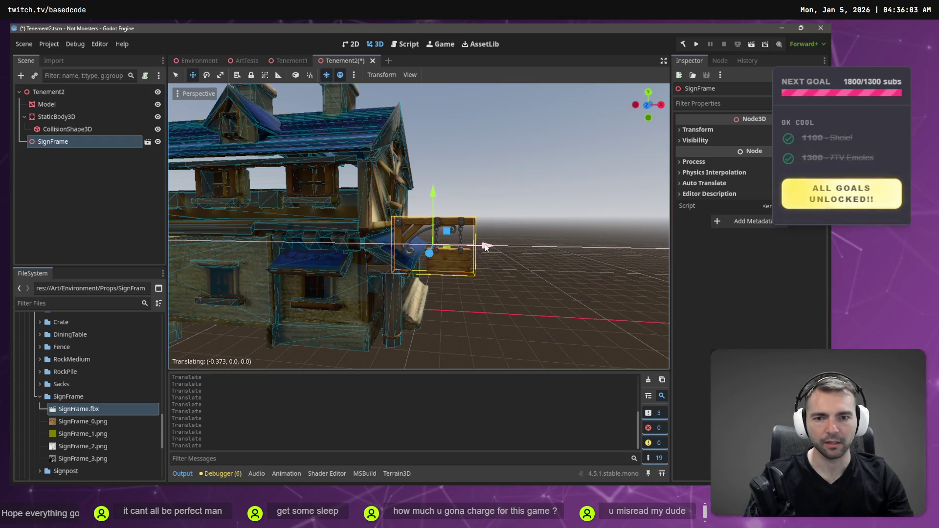
Orbit and zoom around the house to check the SignFrame from the front and side
drag(430, 229, 310, 230)
key(f)
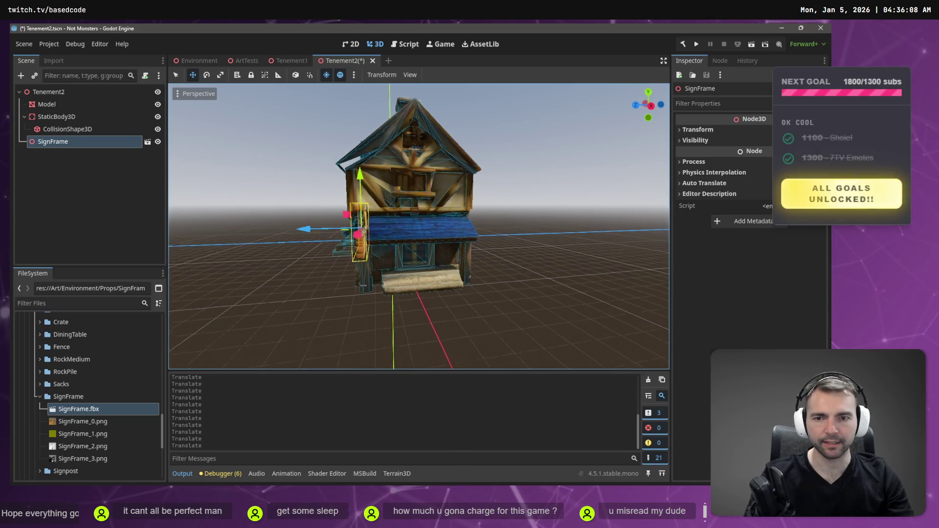
scroll(419, 226, down, 5)
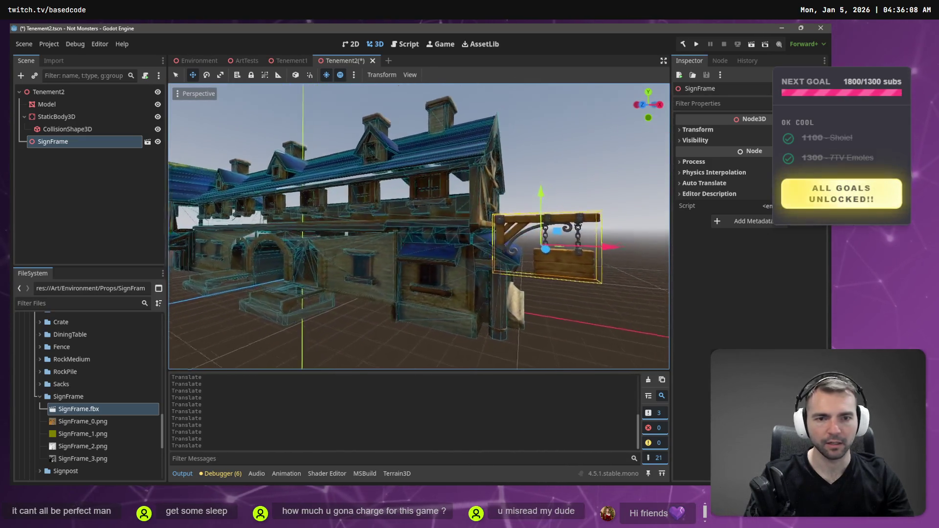
drag(245, 229, 214, 231)
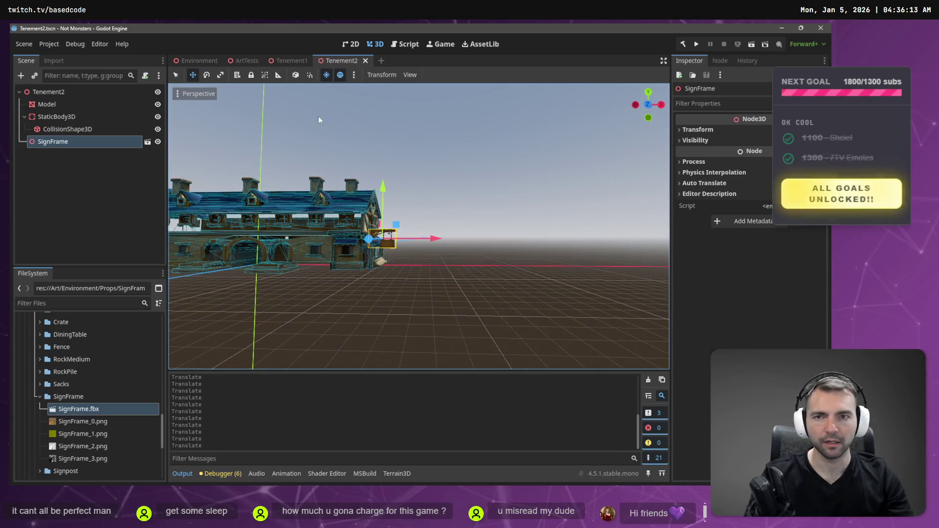
click(197, 62)
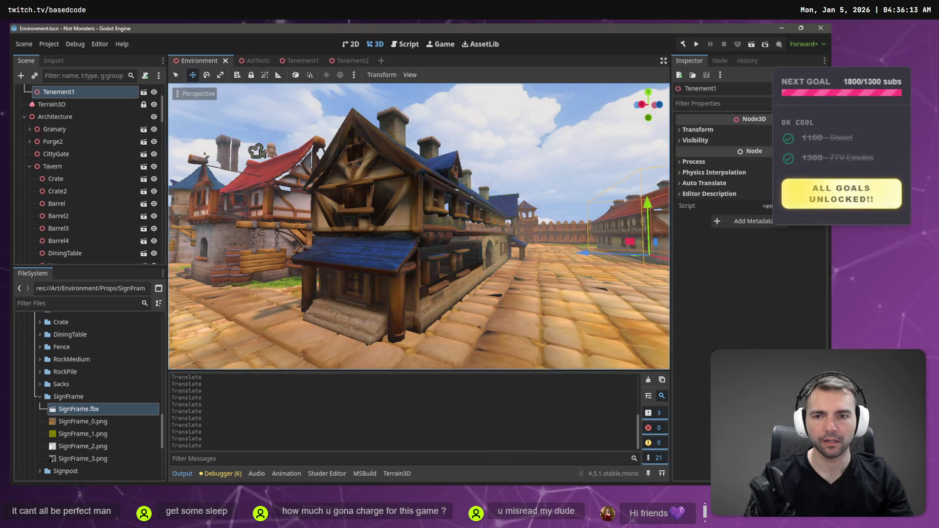
Fly past the tavern's hanging sign to the castle gate, then rise over the rooftops
key(w)
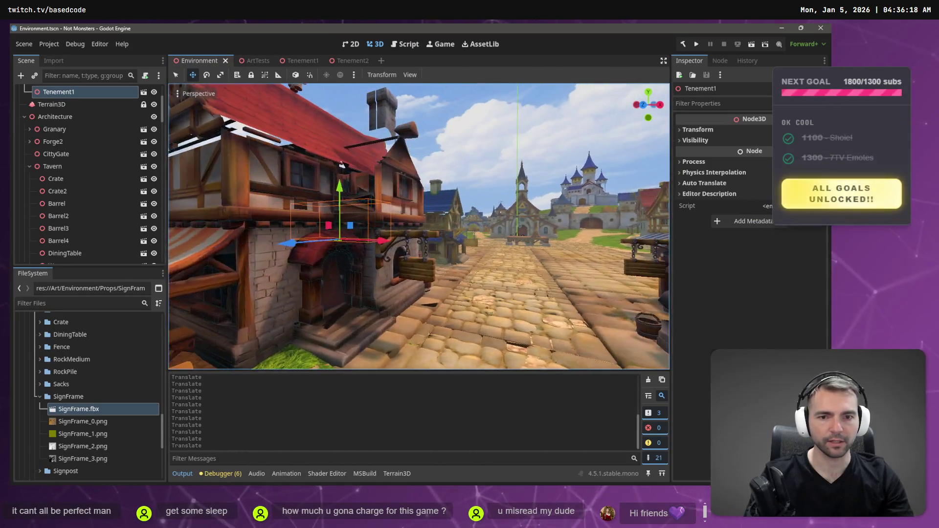
key(w)
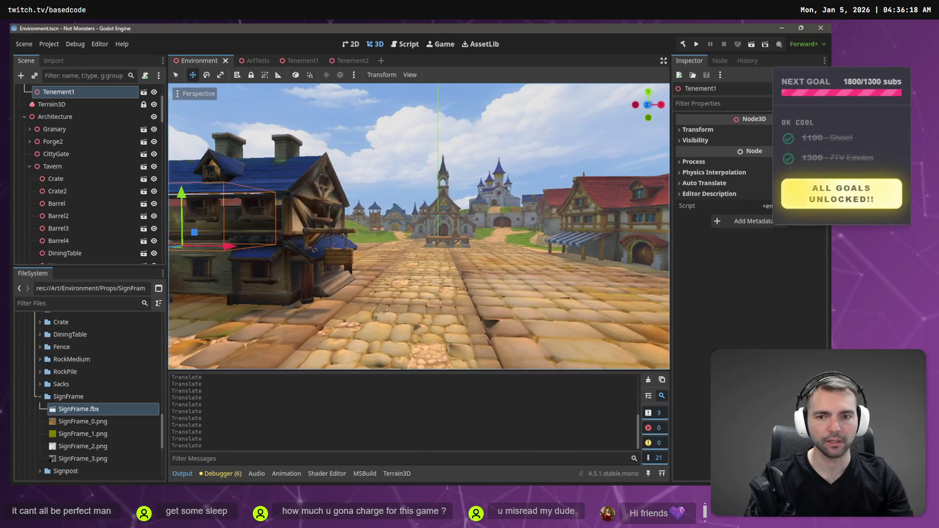
key(w)
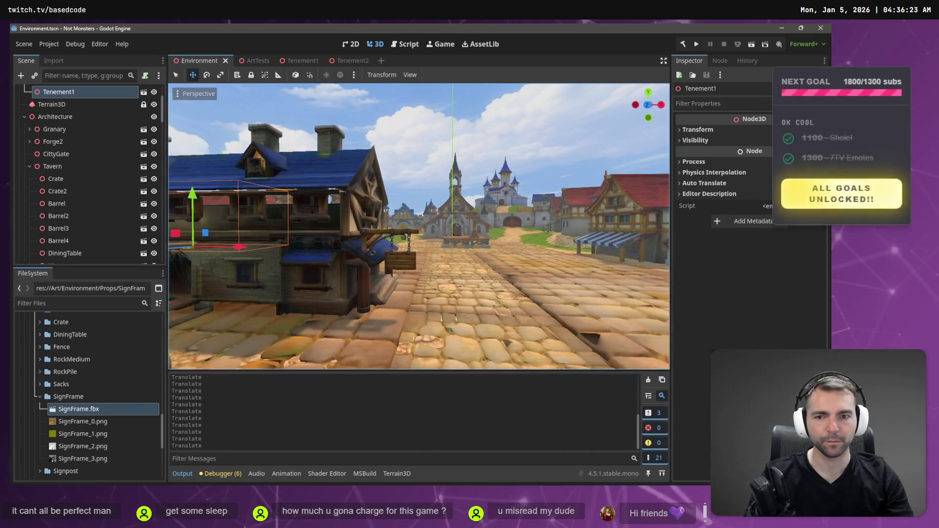
key(w)
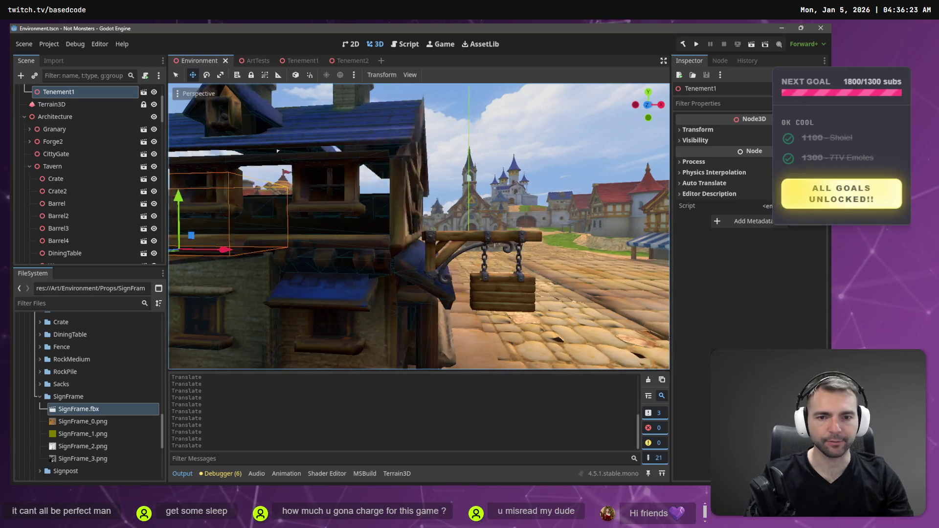
key(w)
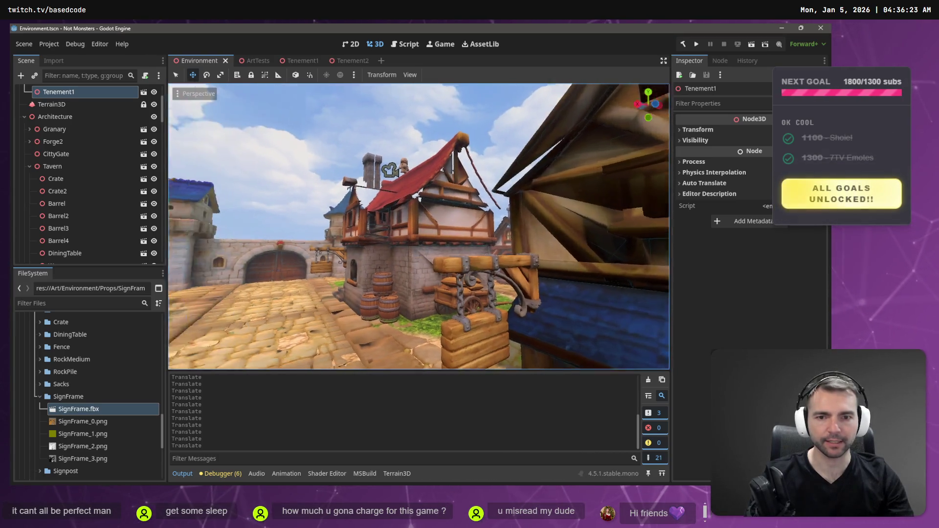
key(w)
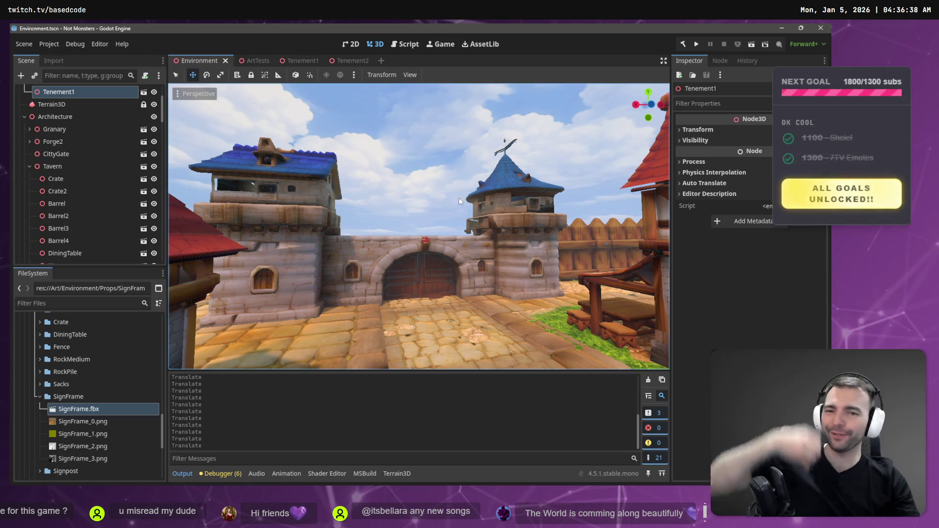
drag(387, 198, 323, 202)
click(254, 104)
drag(450, 264, 453, 289)
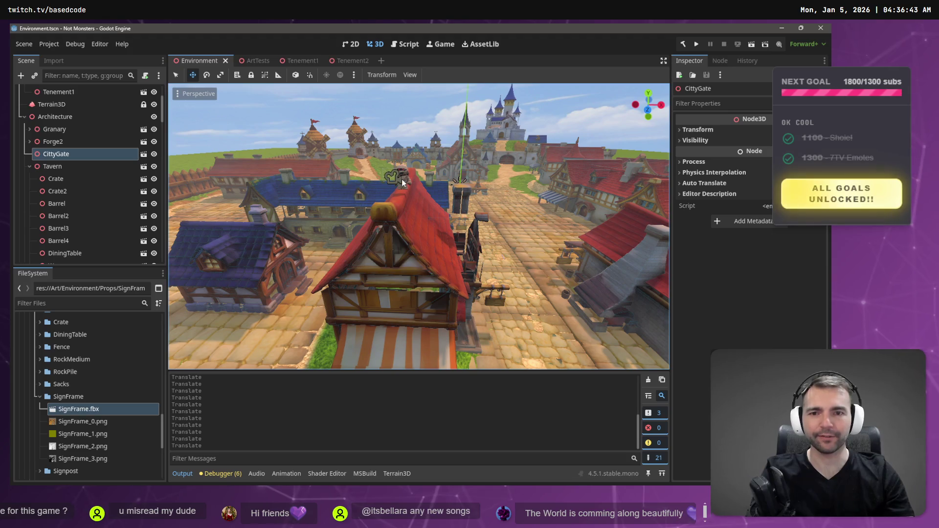
drag(402, 183, 435, 190)
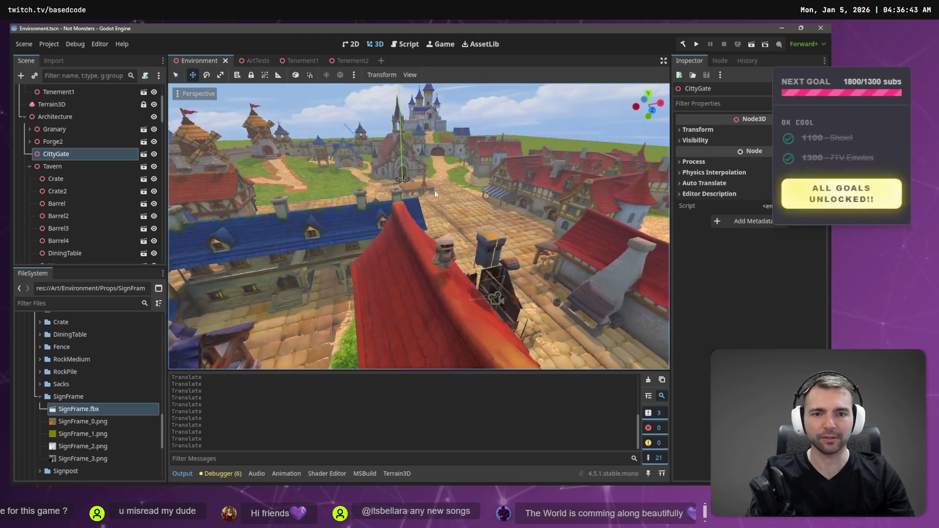
Move the rooftop Character sideways and lower it onto the cobbled street
click(446, 248)
drag(501, 253, 616, 245)
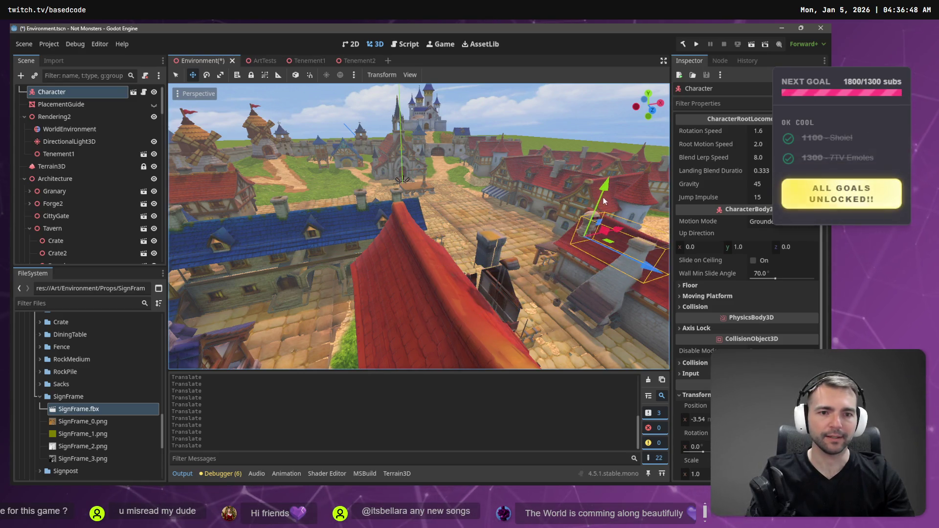
key(g)
key(y)
click(583, 324)
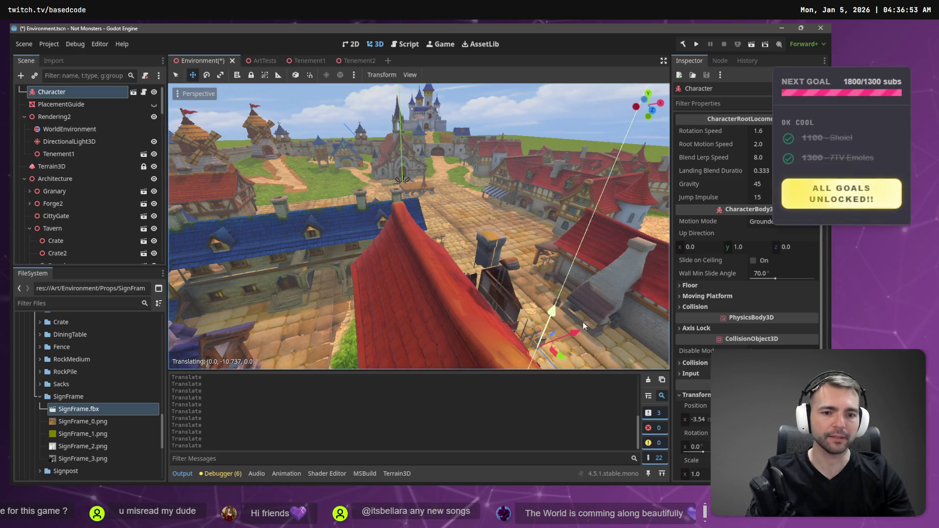
key(f)
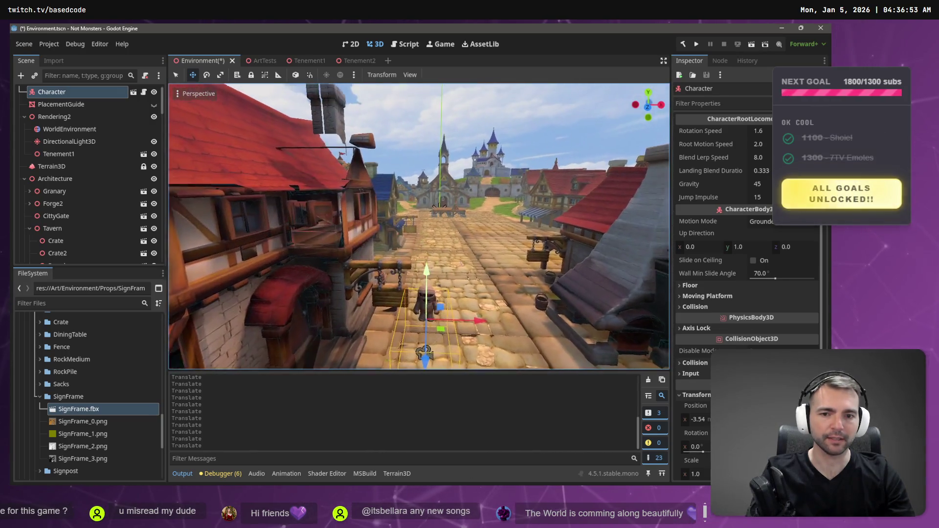
drag(428, 242, 433, 262)
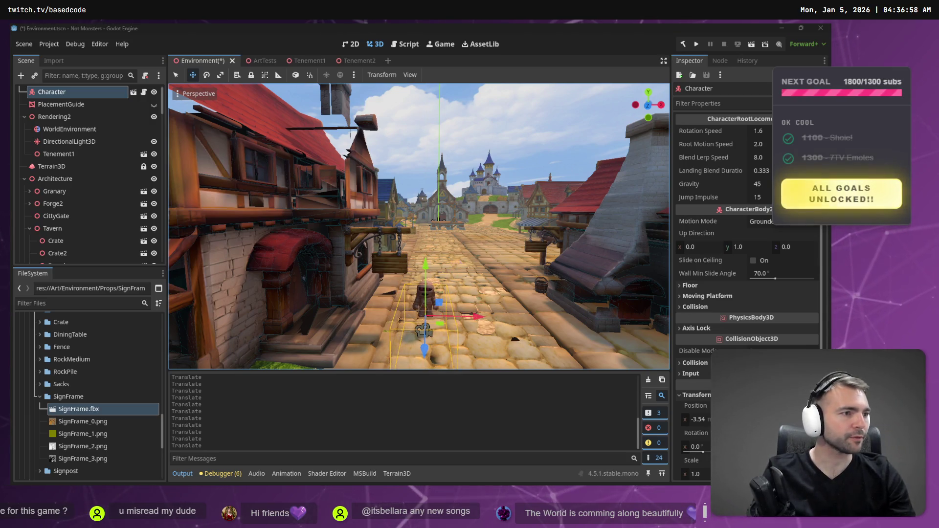
key(alt+Tab)
scroll(543, 103, up, 3)
scroll(463, 147, up, 5)
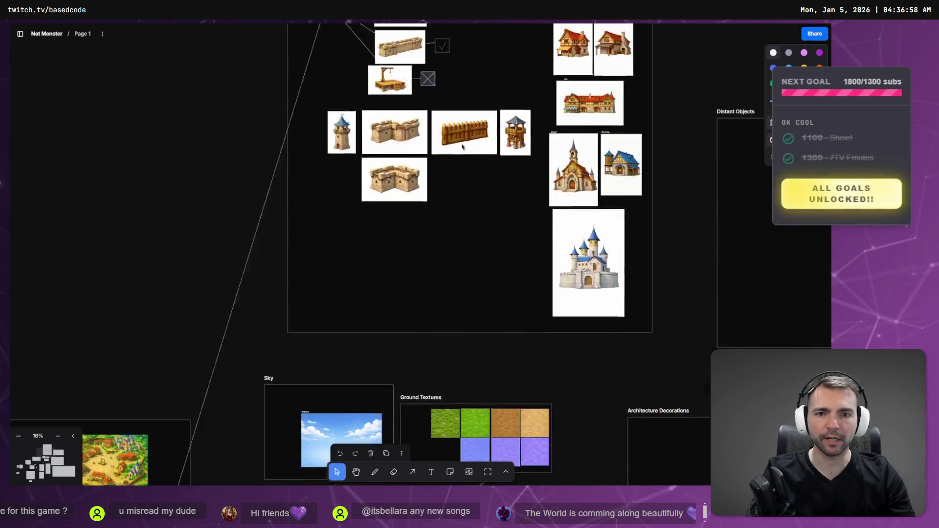
scroll(462, 147, up, 1)
scroll(556, 88, up, 4)
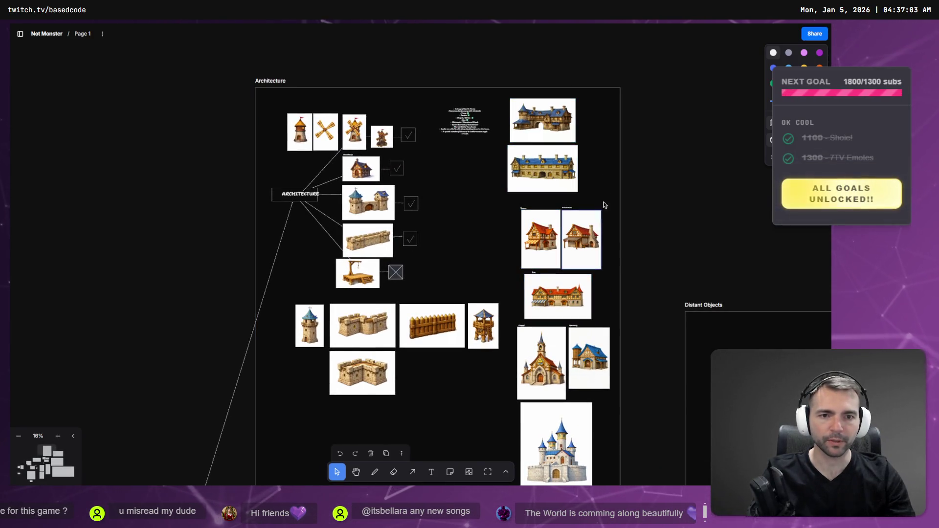
key(alt+Tab)
key(alt+Tab)
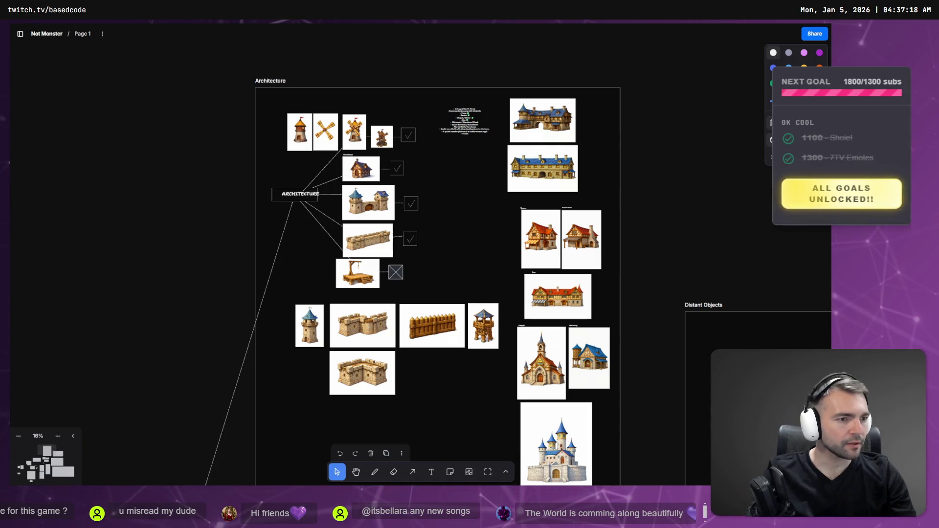
key(alt+Tab)
Copy the torchlit alleyway image from the Image Modification Request chat
click(580, 32)
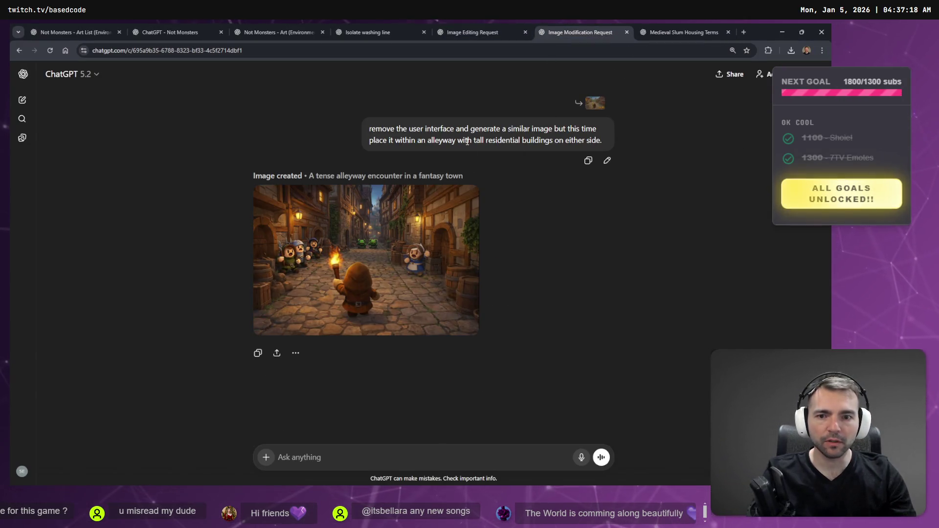
click(398, 278)
right_click(418, 267)
click(456, 296)
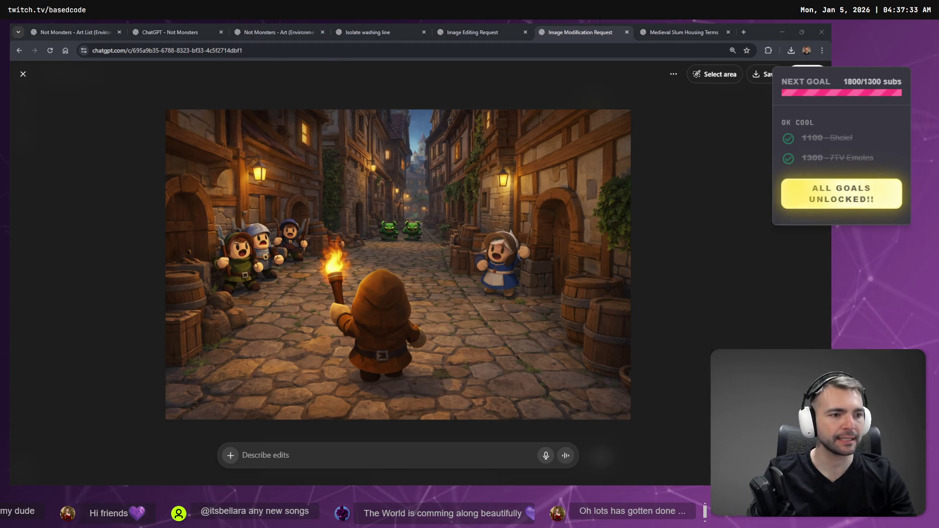
key(alt+Tab)
scroll(432, 322, down, 10)
Paste the alleyway image beside the four game-screen mockups and shrink it to their size
scroll(433, 322, down, 15)
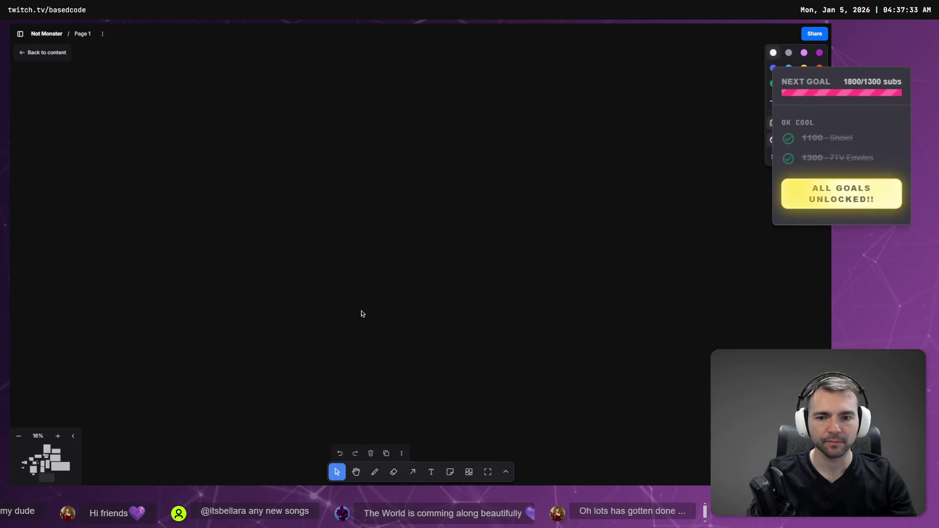
scroll(433, 300, up, 5)
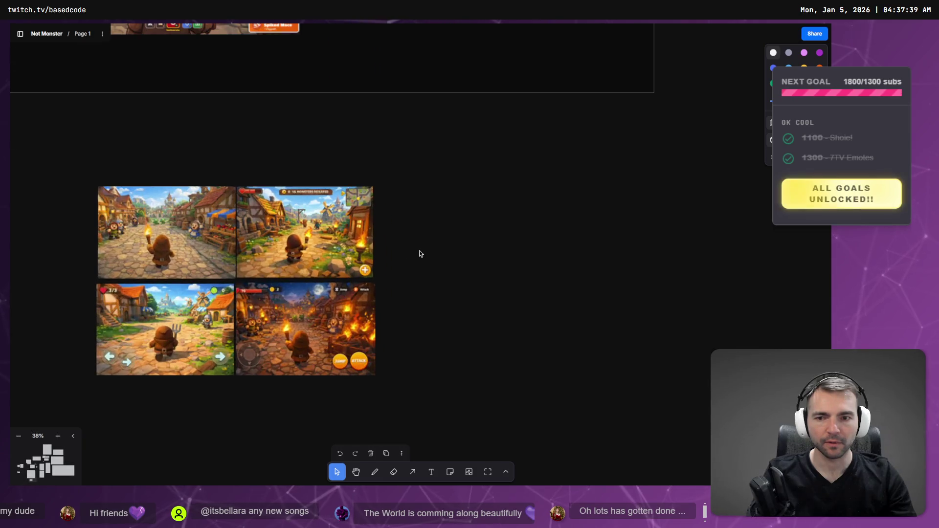
key(ctrl+v)
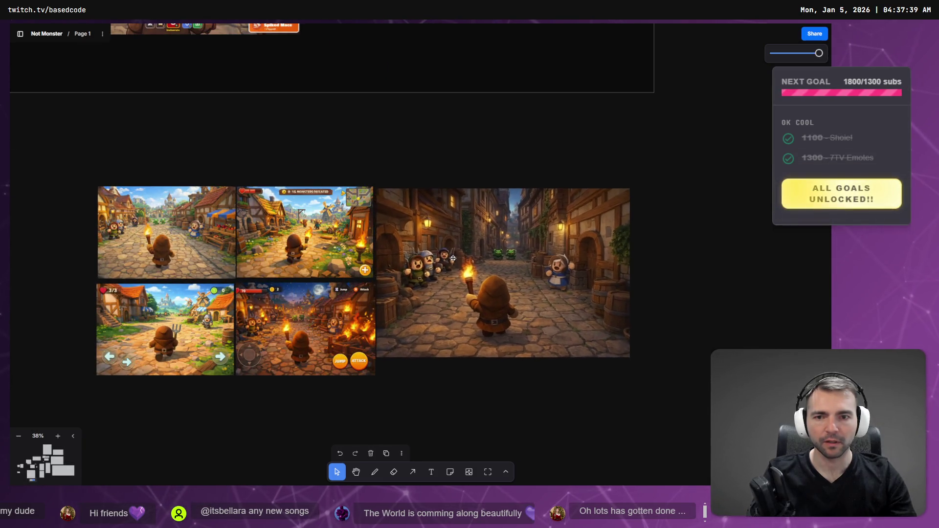
mouse_move(635, 363)
mouse_down()
mouse_move(515, 253)
mouse_move(46, 256)
mouse_up()
scroll(109, 254, up, 10)
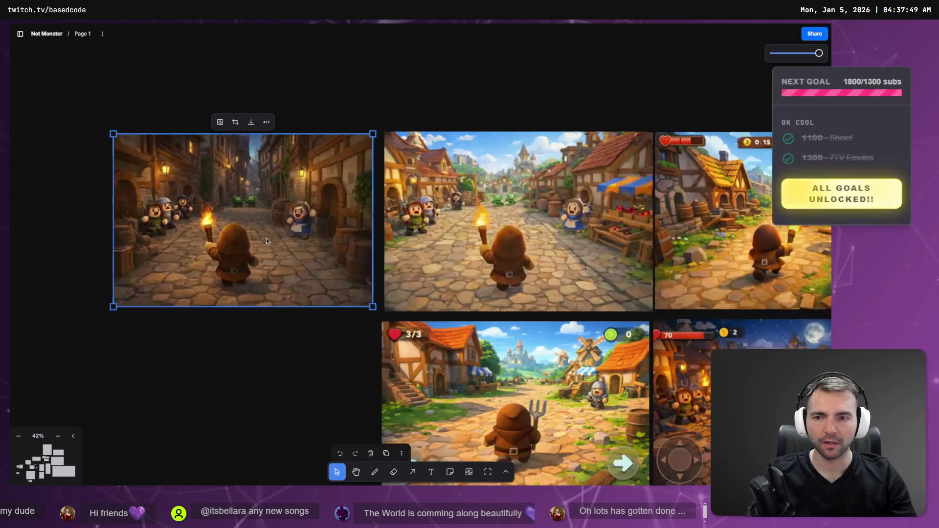
scroll(349, 297, up, 2)
scroll(349, 297, left, 3)
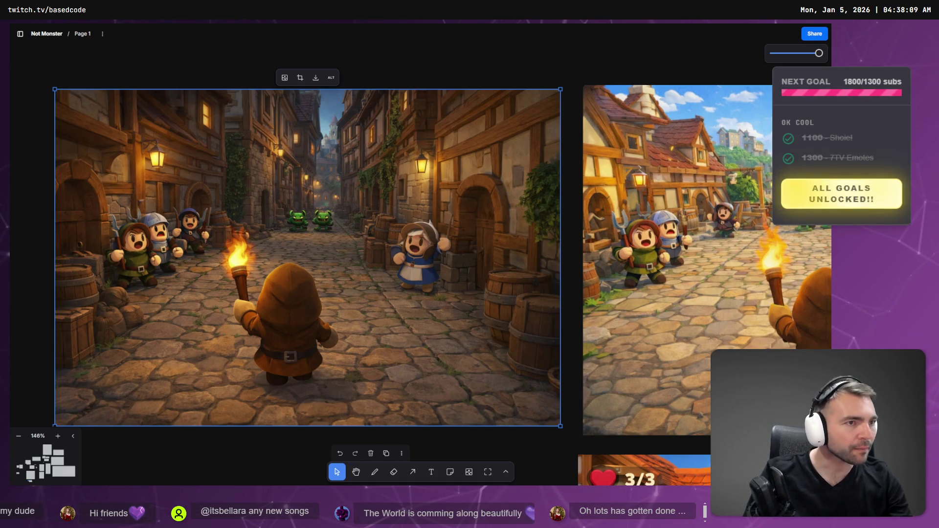
right_click(451, 227)
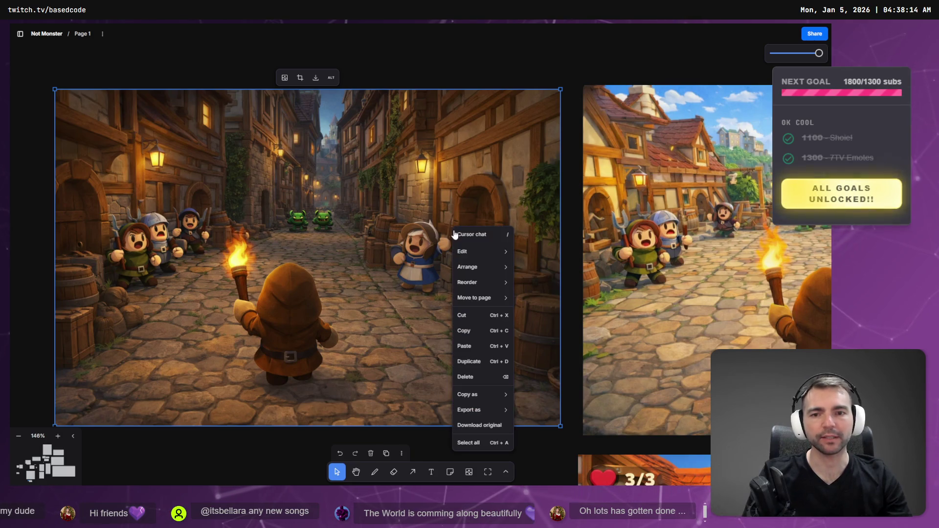
click(558, 63)
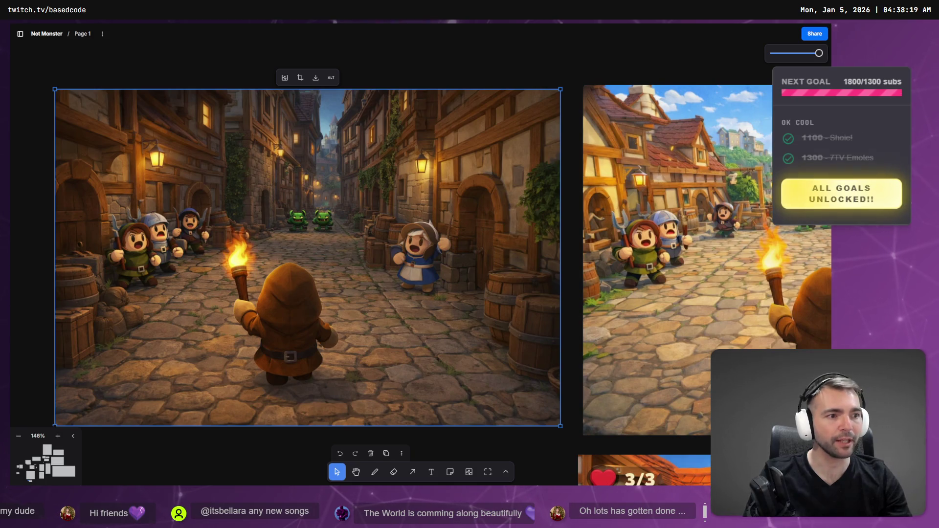
key(alt+Tab)
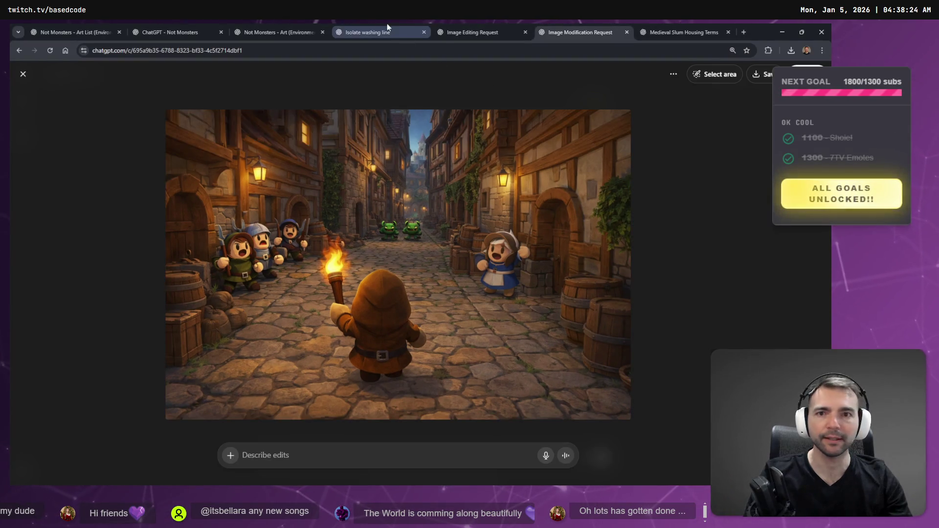
Copy the colourful clothesline image from the Isolate washing line chat
click(386, 30)
click(482, 30)
click(410, 31)
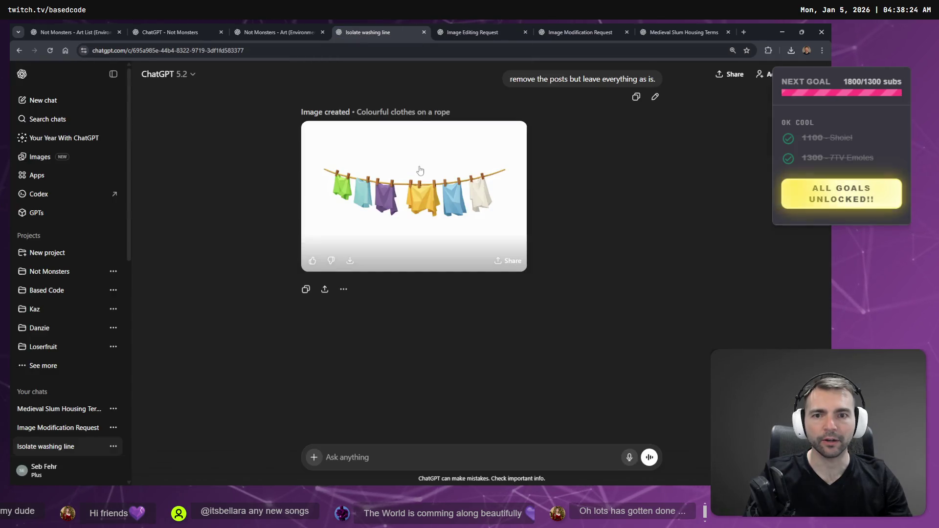
click(420, 171)
right_click(452, 253)
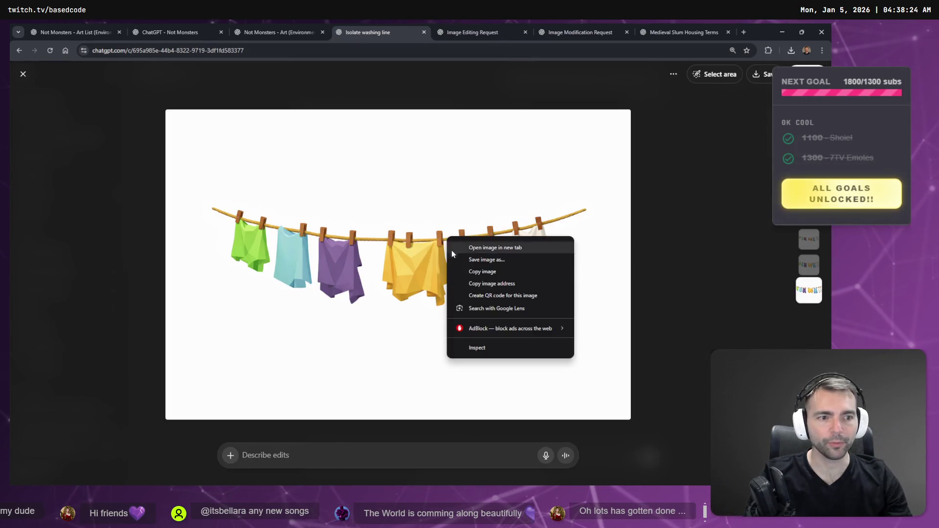
click(492, 270)
key(alt+Tab)
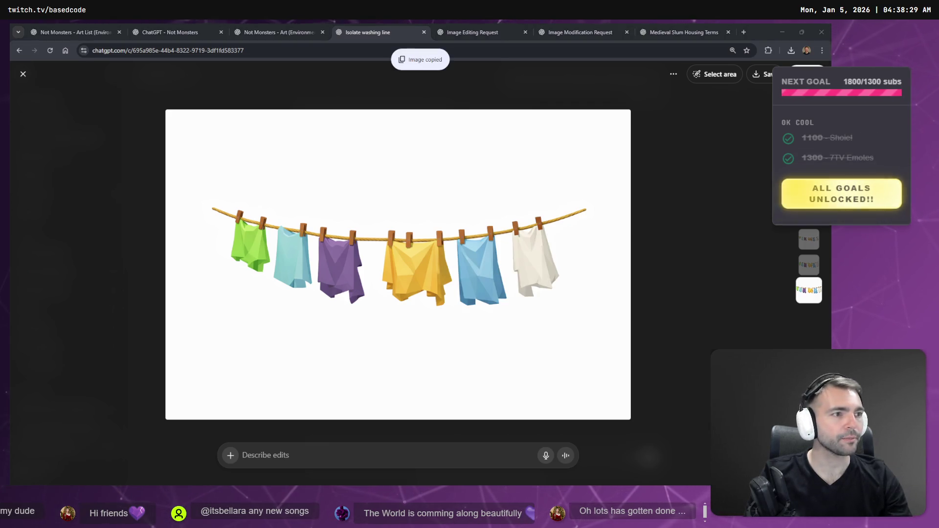
scroll(553, 255, down, 5)
scroll(553, 255, down, 5)
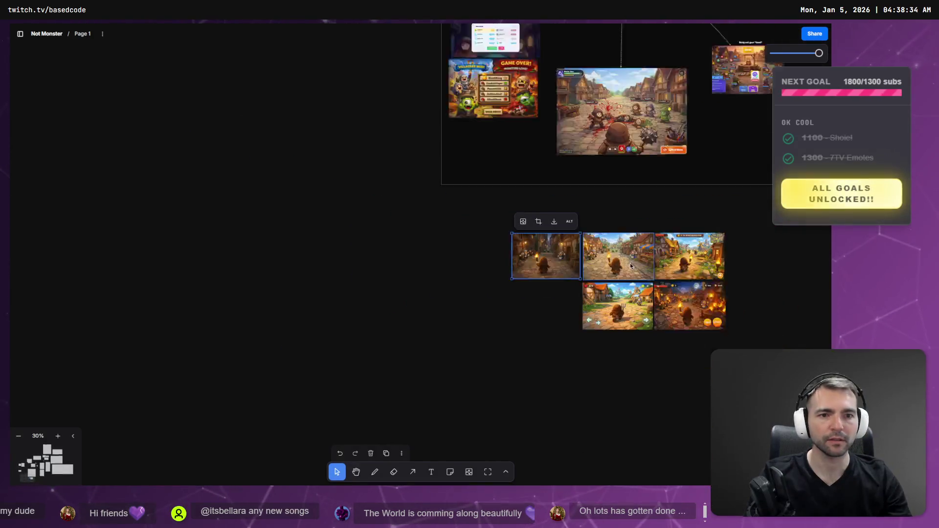
Paste the clothesline image below the bucket and shrink it to match the other items
scroll(630, 263, right, 5)
scroll(603, 277, up, 5)
scroll(590, 405, right, 5)
scroll(282, 237, up, 2)
scroll(282, 237, down, 5)
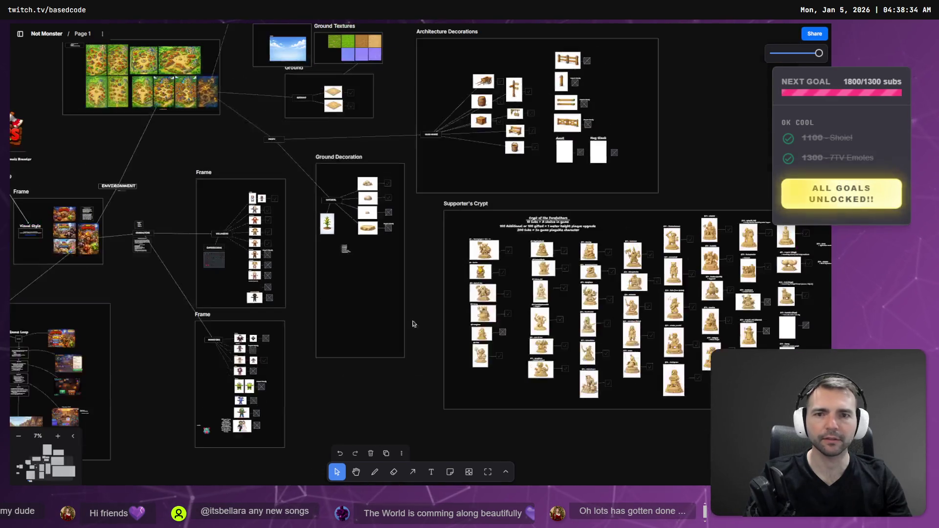
scroll(310, 93, up, 5)
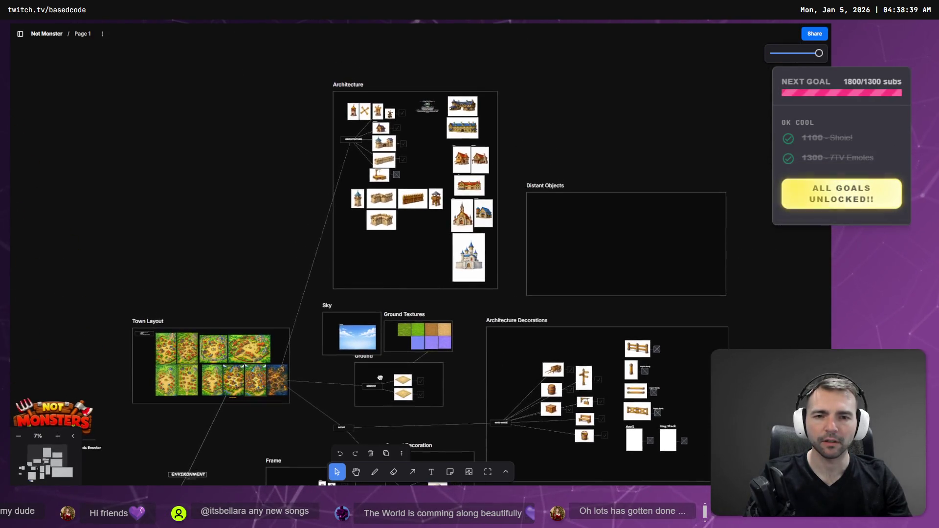
scroll(319, 219, down, 3)
scroll(425, 283, up, 8)
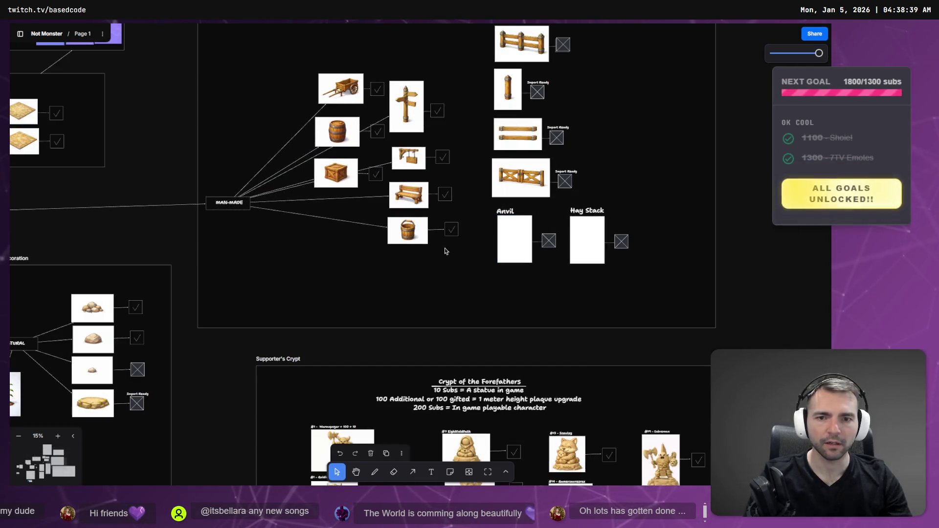
scroll(423, 282, up, 2)
key(ctrl+v)
drag(412, 234, 395, 329)
drag(255, 447, 357, 382)
mouse_move(552, 382)
mouse_down()
mouse_move(470, 275)
mouse_move(426, 277)
mouse_up()
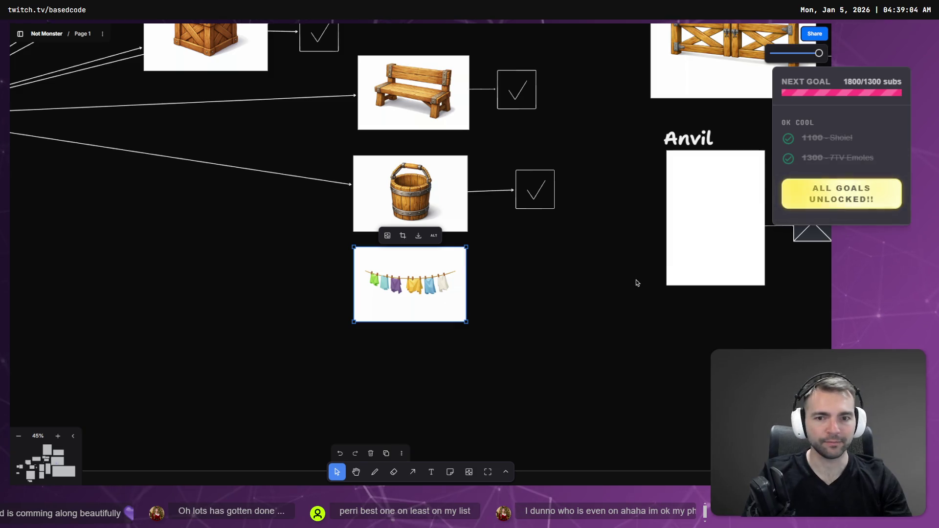
Copy the bucket's connector and crossed-out status box beside the clothesline
scroll(638, 283, down, 3)
scroll(548, 257, down, 5)
mouse_move(531, 205)
mouse_down()
mouse_move(508, 143)
mouse_move(538, 202)
mouse_up()
click(531, 209)
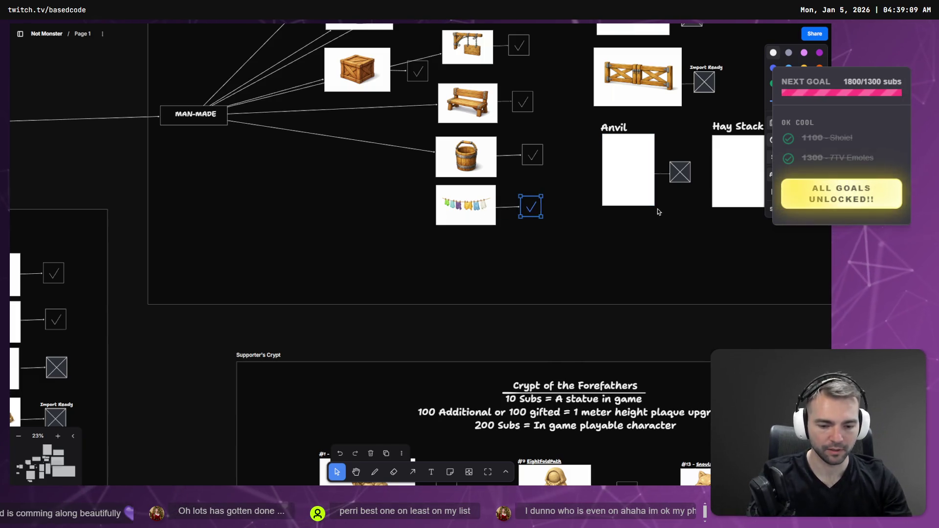
mouse_move(683, 174)
mouse_down()
mouse_move(608, 204)
mouse_move(537, 209)
mouse_up()
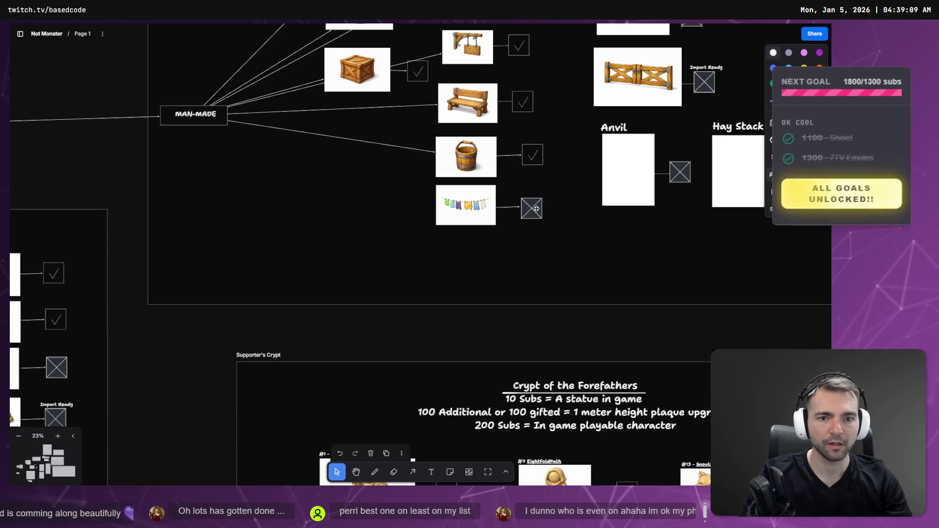
Pan across the Architecture and Town Layout boards to review them
scroll(559, 191, down, 5)
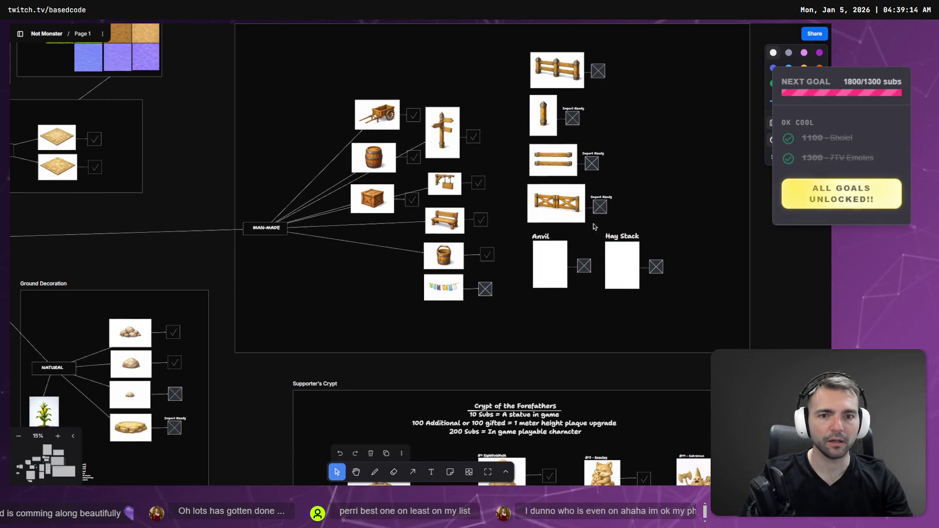
scroll(590, 227, down, 5)
drag(543, 138, 572, 336)
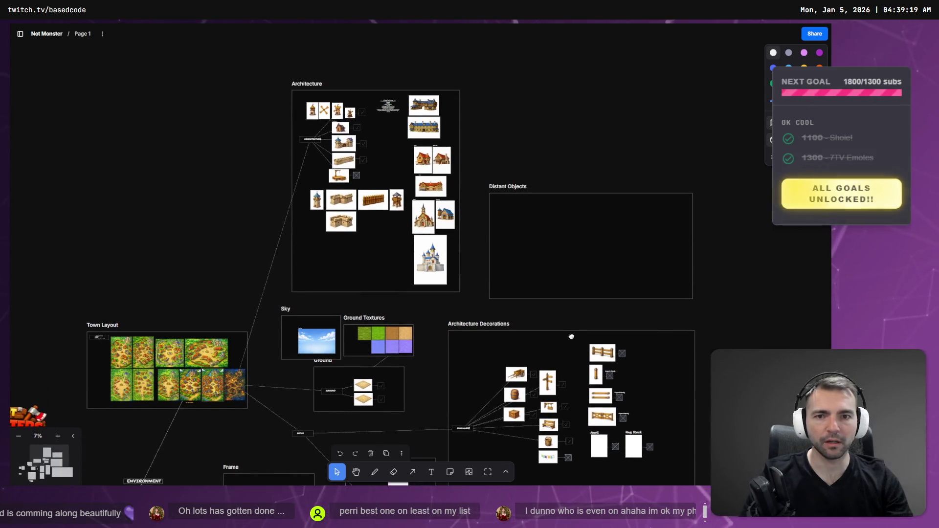
scroll(569, 376, down, 7)
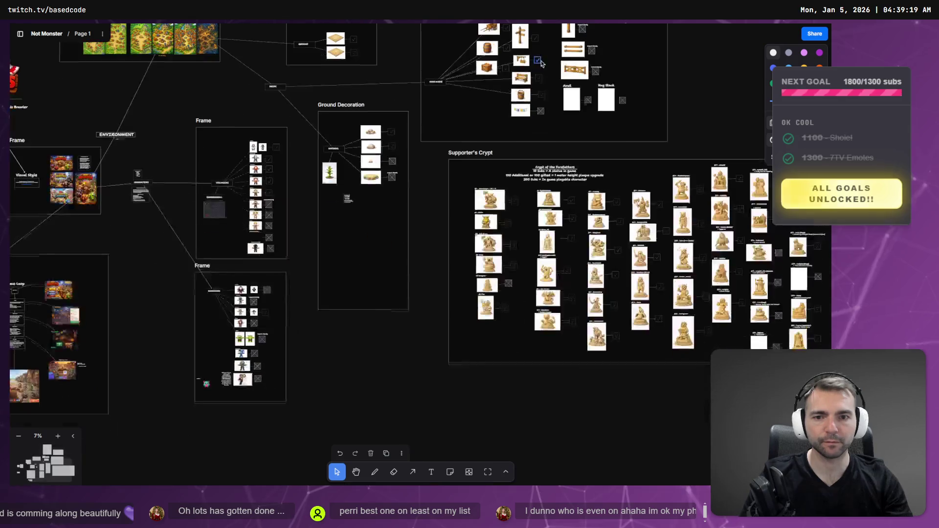
mouse_move(653, 124)
mouse_down()
mouse_move(374, 118)
mouse_move(631, 119)
mouse_up()
mouse_move(326, 223)
mouse_down()
mouse_move(512, 194)
mouse_move(400, 324)
mouse_up()
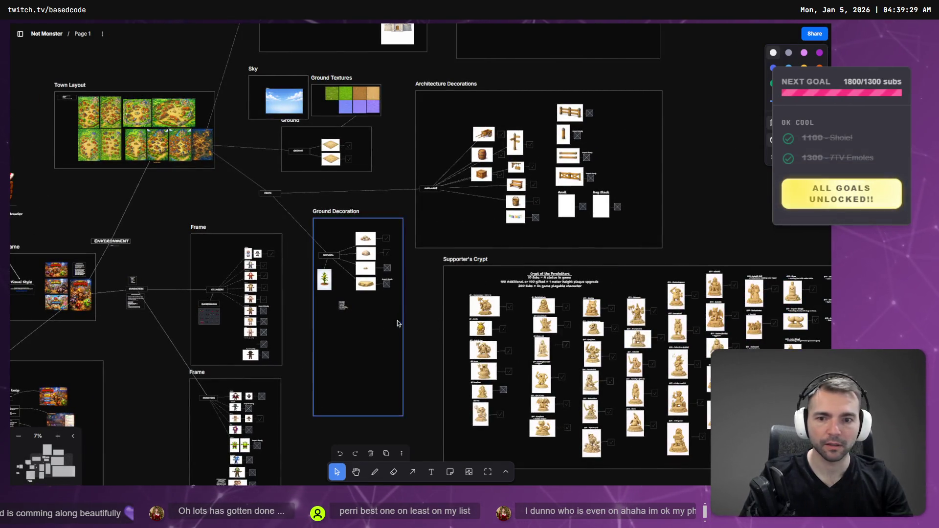
mouse_move(512, 202)
mouse_down()
mouse_move(480, 323)
mouse_move(499, 329)
mouse_up()
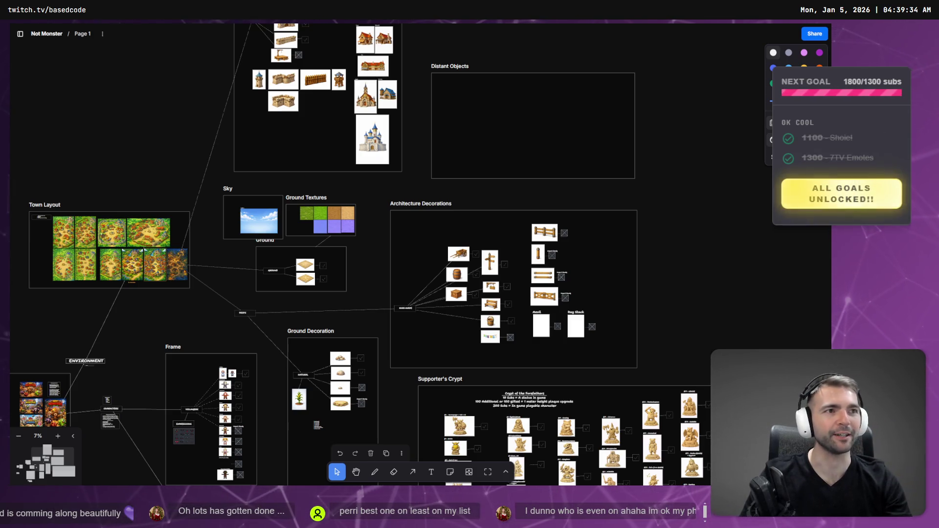
Bring up the Hunyuan 3D browser window and maximize it
key(alt+Tab)
drag(548, 172, 474, 130)
double_click(489, 131)
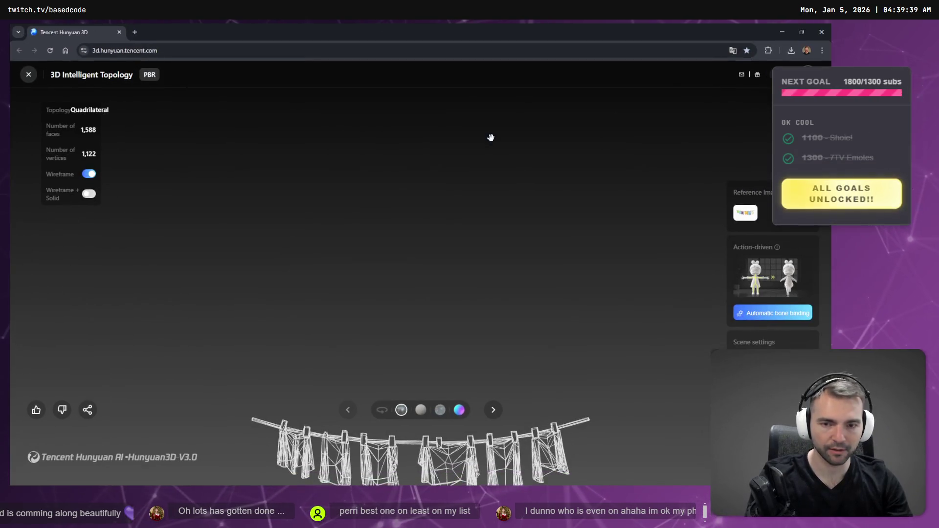
View the clothesline model full screen with wireframe off, then switch to the tldraw moodboard
key(F11)
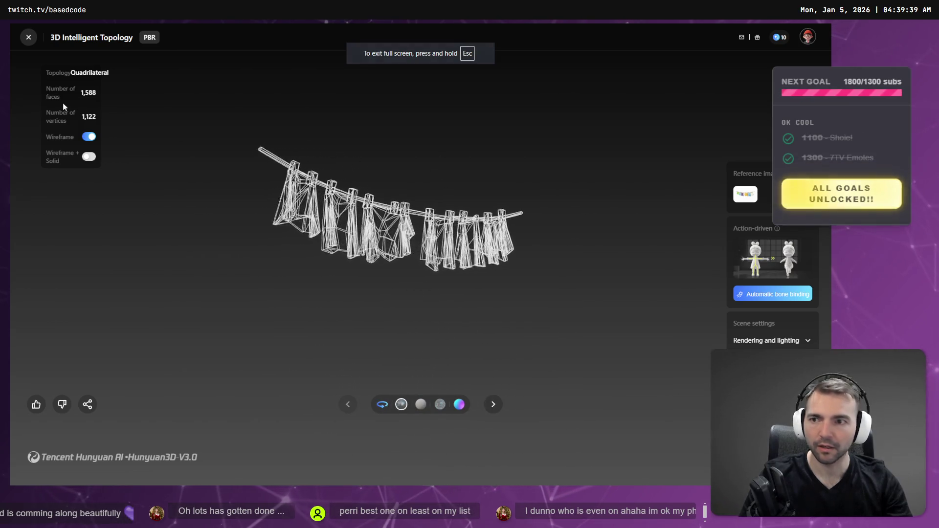
click(88, 137)
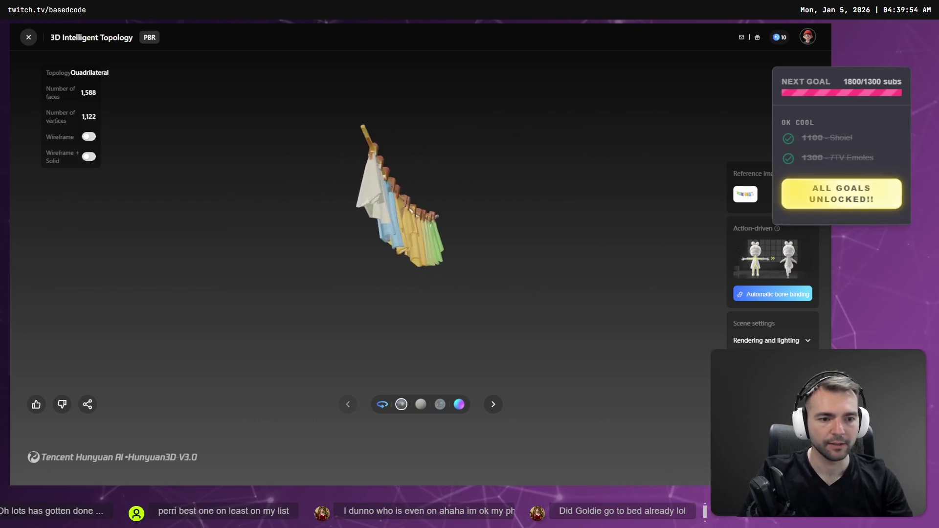
key(alt+Tab)
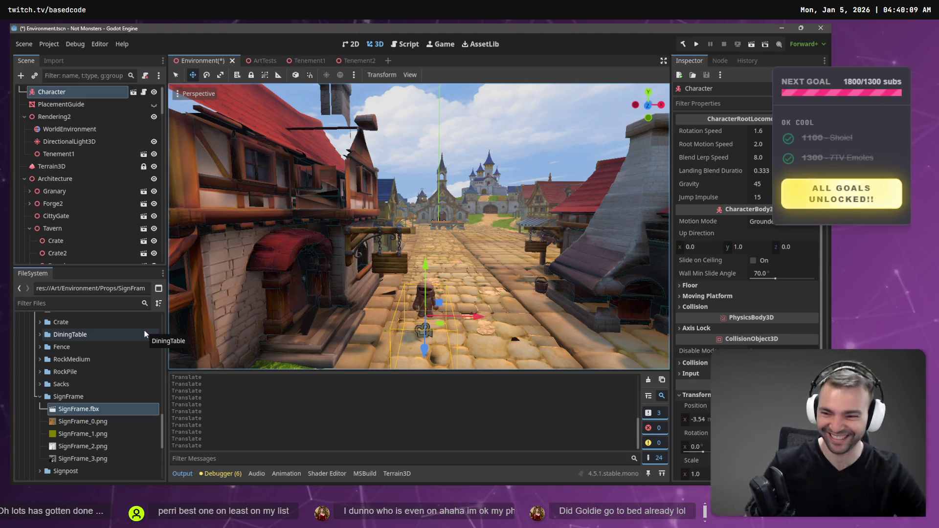
Collapse the SignFrame, Tenement2, Tenement1 and Achitecture folders in the FileSystem dock
click(41, 396)
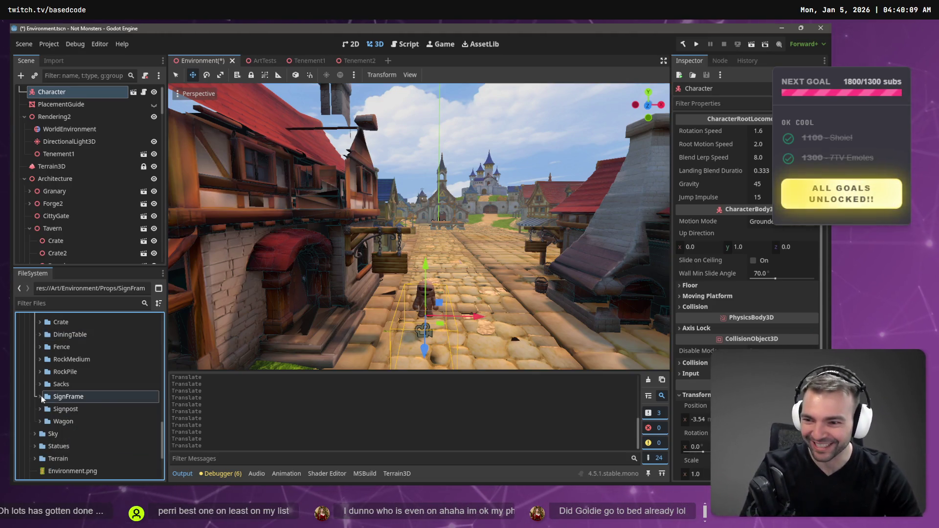
scroll(102, 414, up, 10)
scroll(88, 396, up, 3)
click(39, 399)
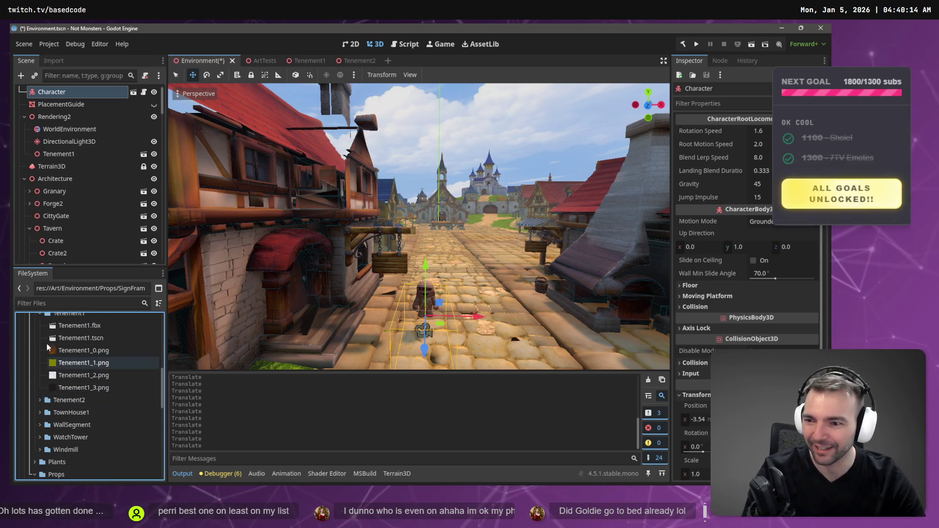
click(40, 331)
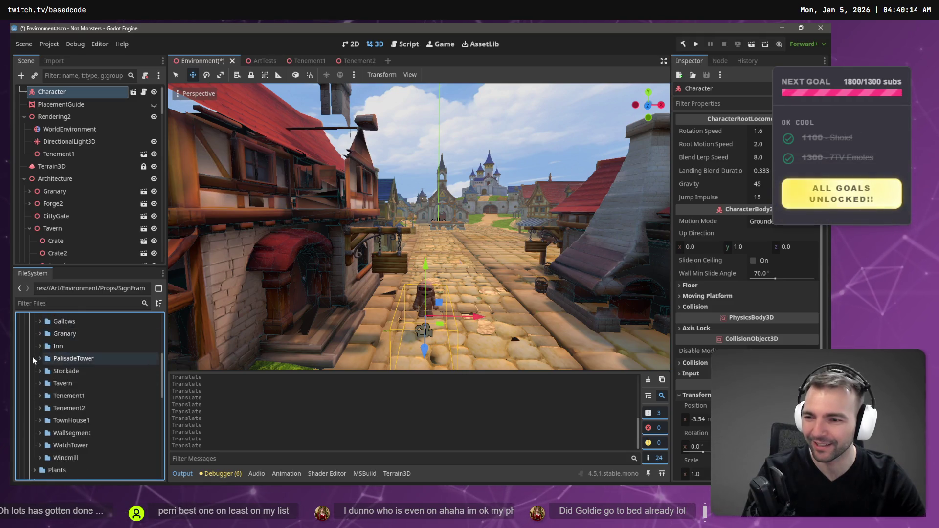
scroll(34, 362, up, 5)
click(34, 406)
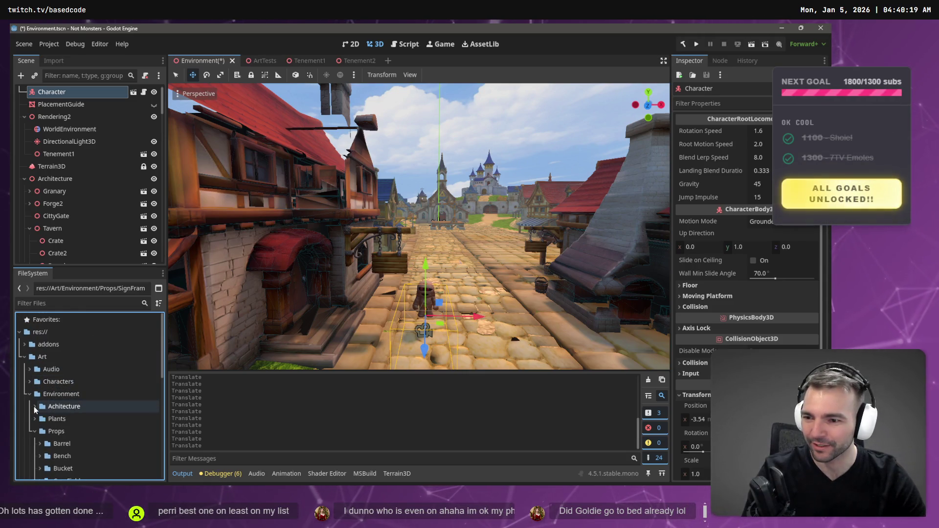
scroll(54, 377, down, 3)
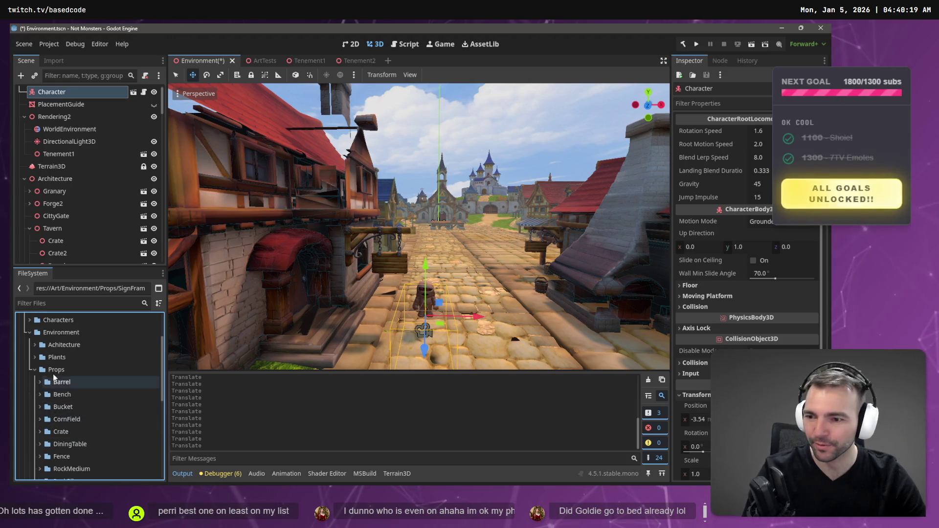
Create a new folder named 'Clothsline' inside the Props folder
right_click(59, 370)
mouse_move(119, 304)
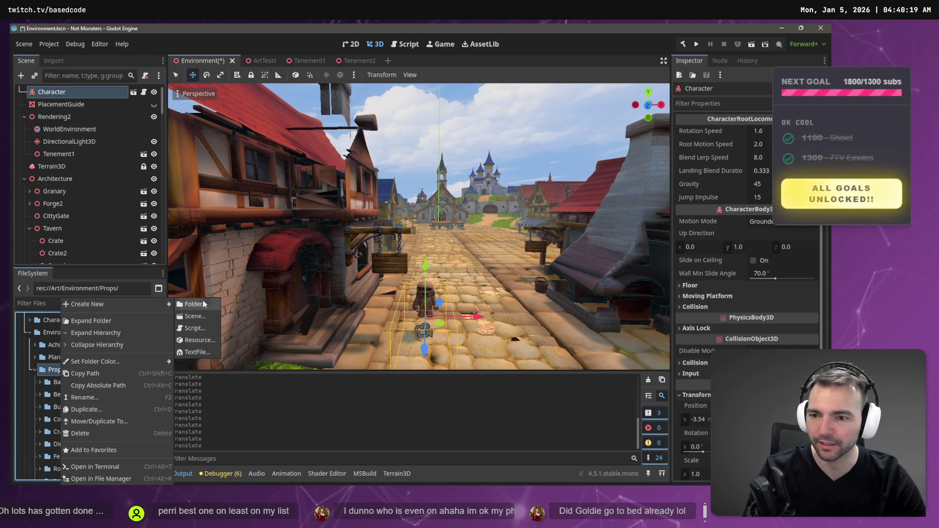
click(194, 304)
text(Clot)
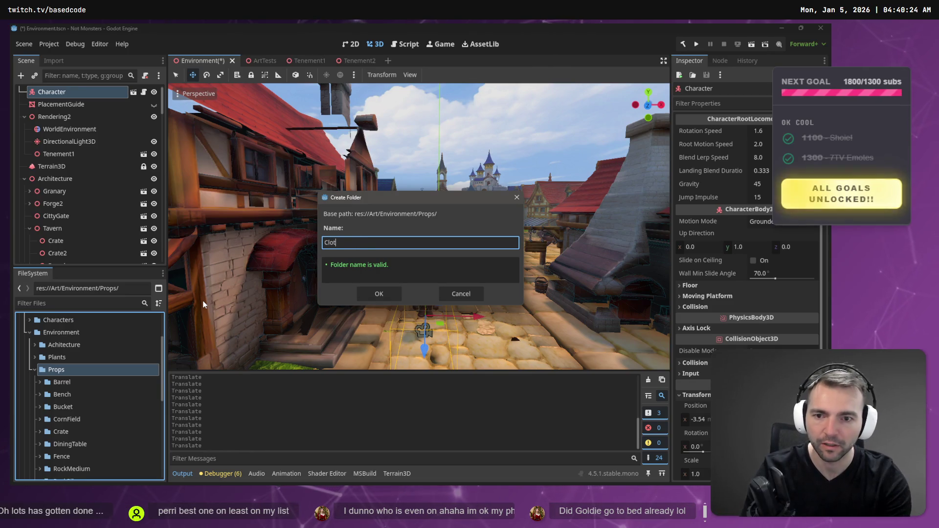
text(hsl)
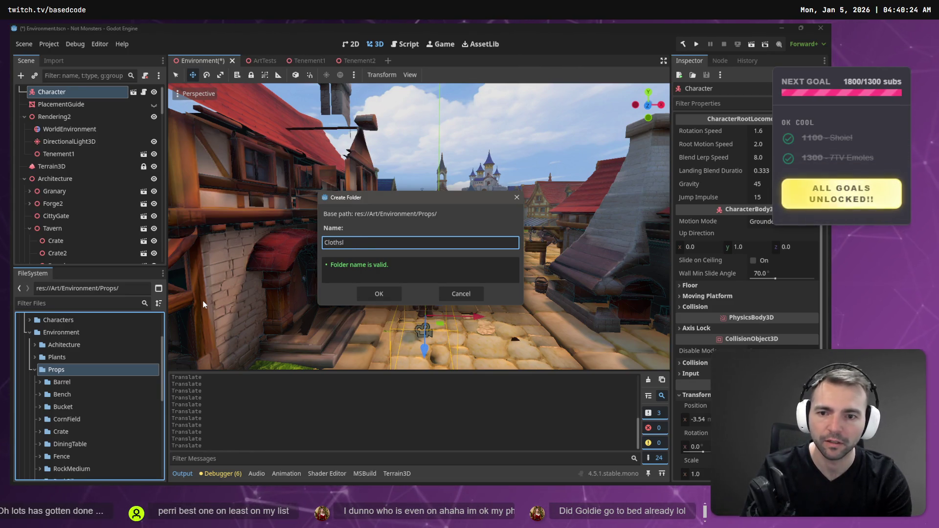
text(ine)
key(Return)
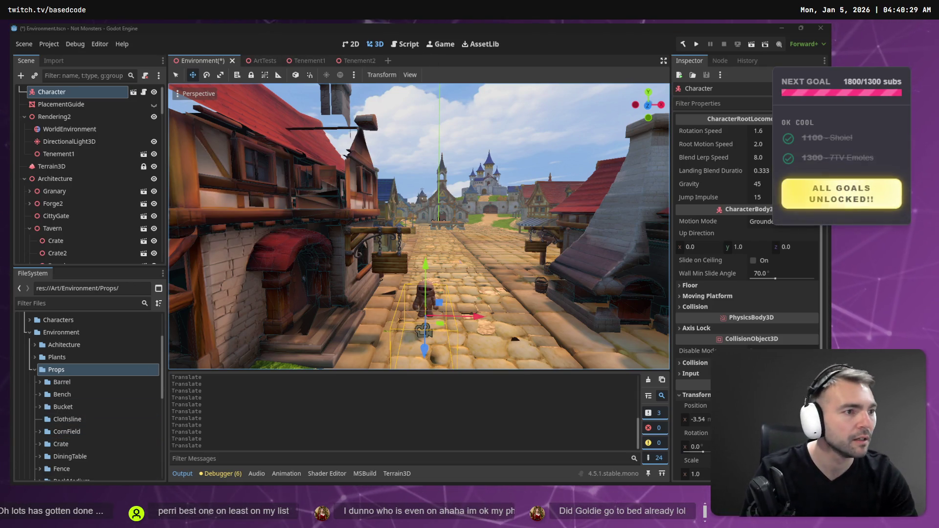
Check the grass texture in Affinity Photo, then abandon renaming the folder to 'clothesline'
key(alt+Tab)
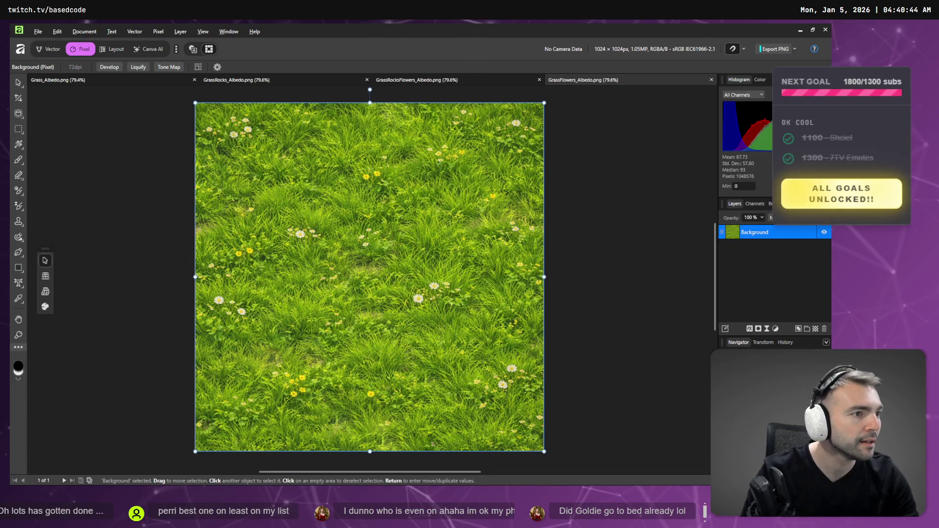
key(alt+Tab)
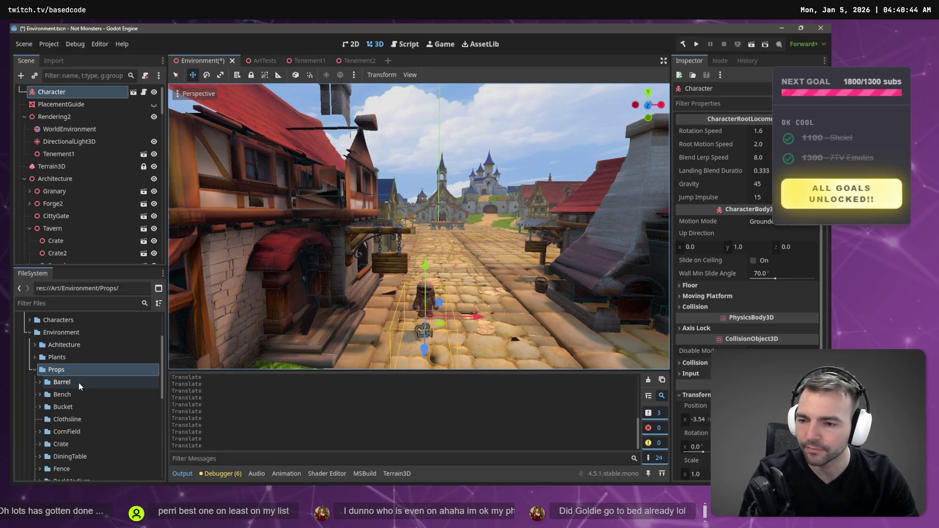
scroll(78, 368, down, 1)
click(76, 374)
key(F2)
text(clothesline)
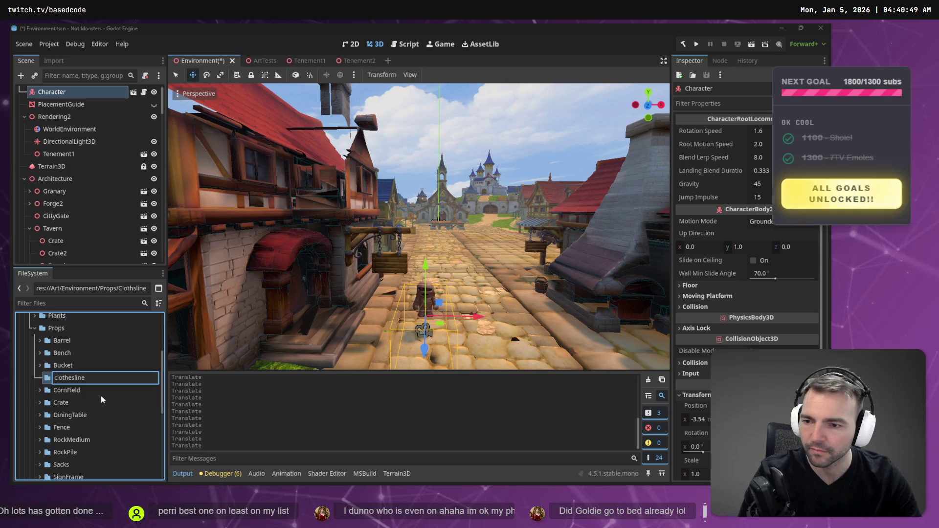
key(Escape)
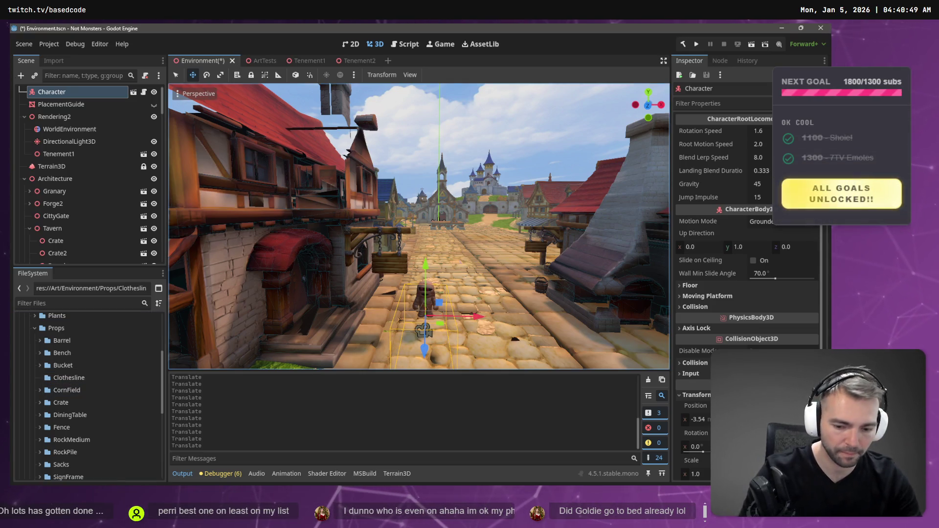
key(alt+Tab)
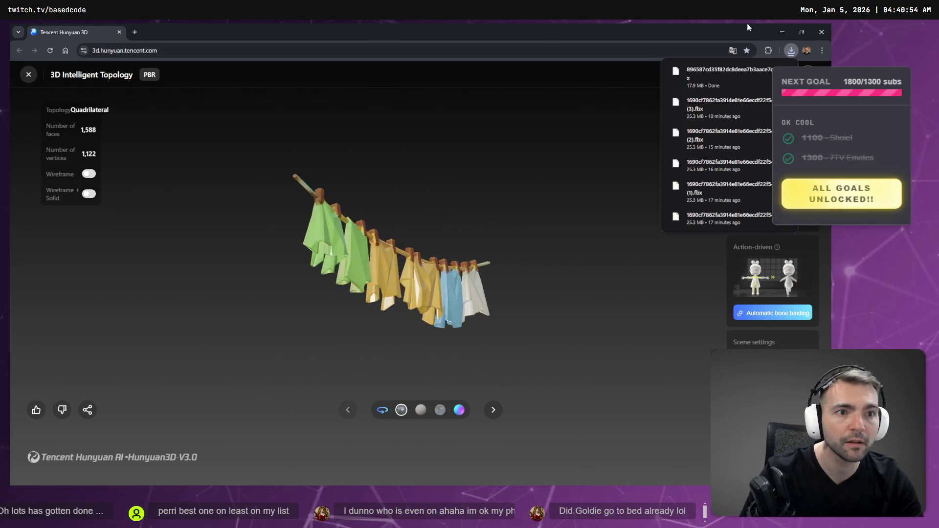
Return to Godot so the clothesline FBX in Props/Clothesline imports its textures
key(alt+Tab)
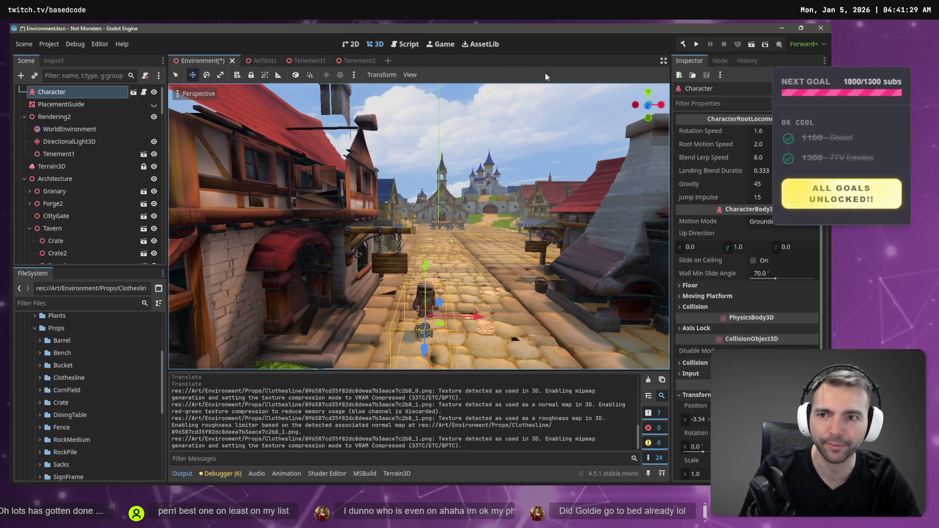
Save the Environment scene, switch to ArtTests, and fly past the church, tenements and windmill
key(ctrl+s)
click(259, 62)
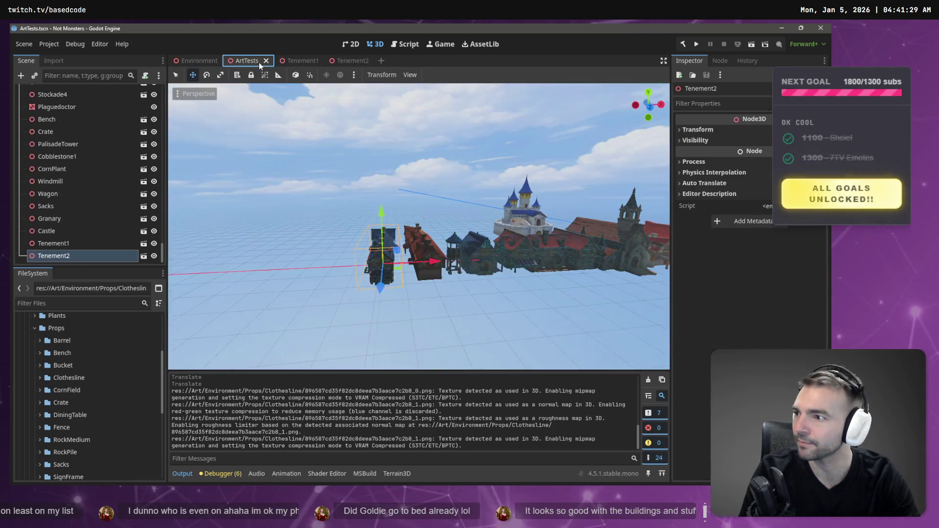
scroll(418, 226, up, 5)
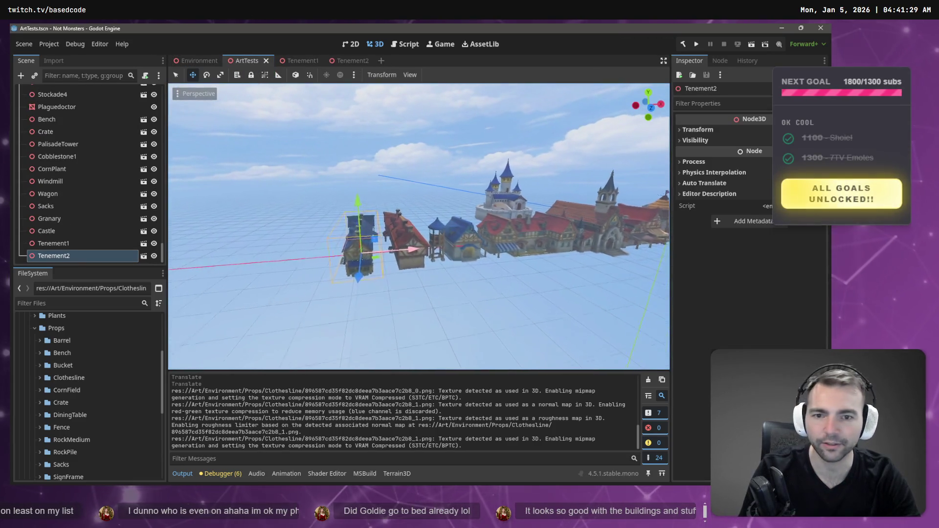
key(w)
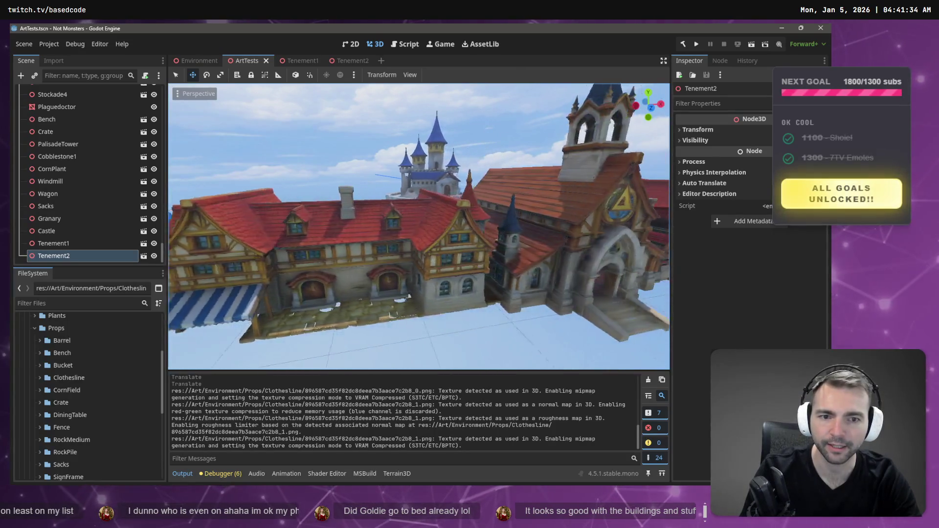
key(w)
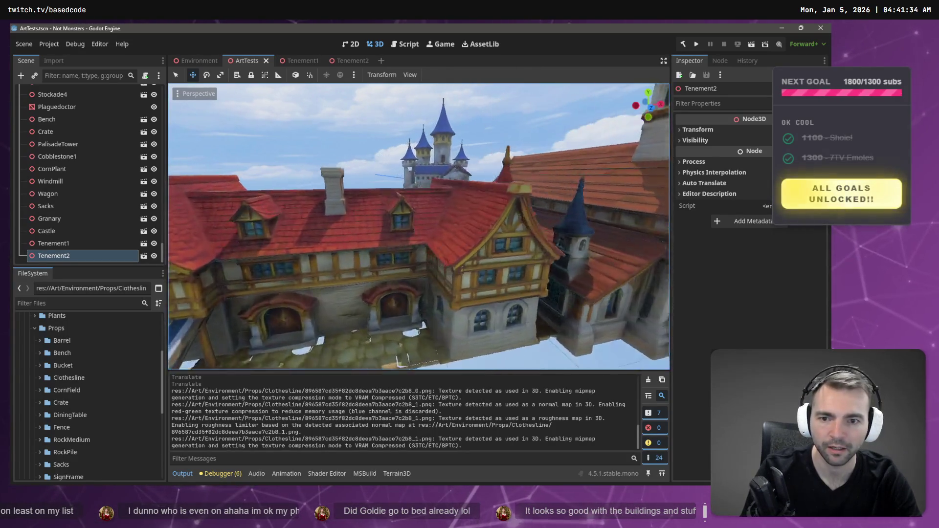
key(w)
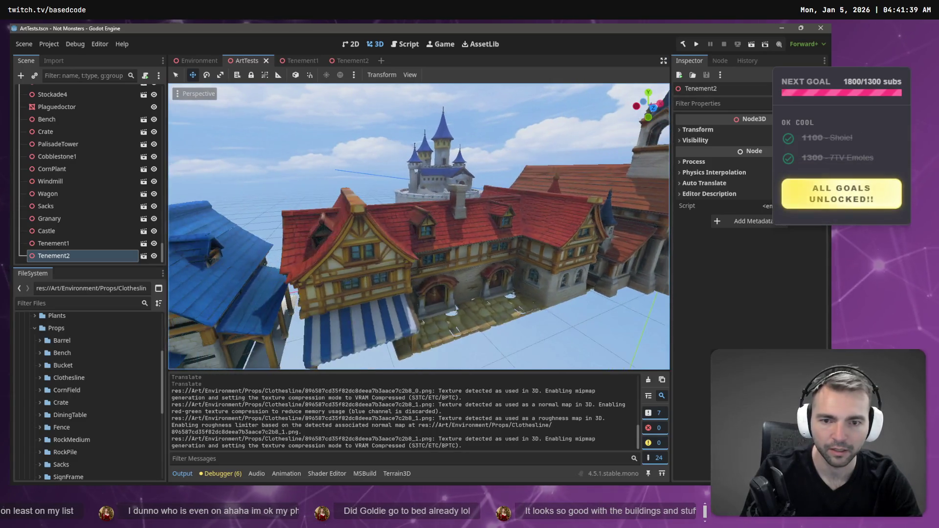
key(w)
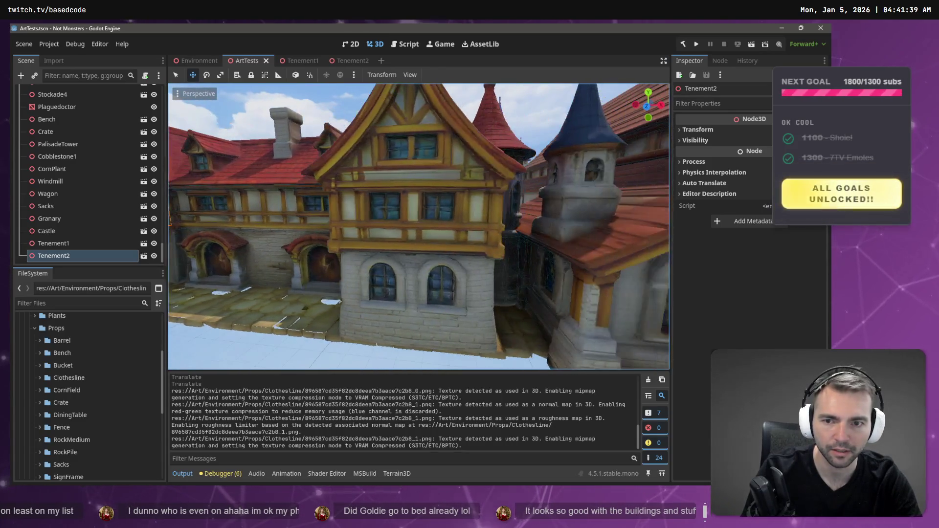
key(w)
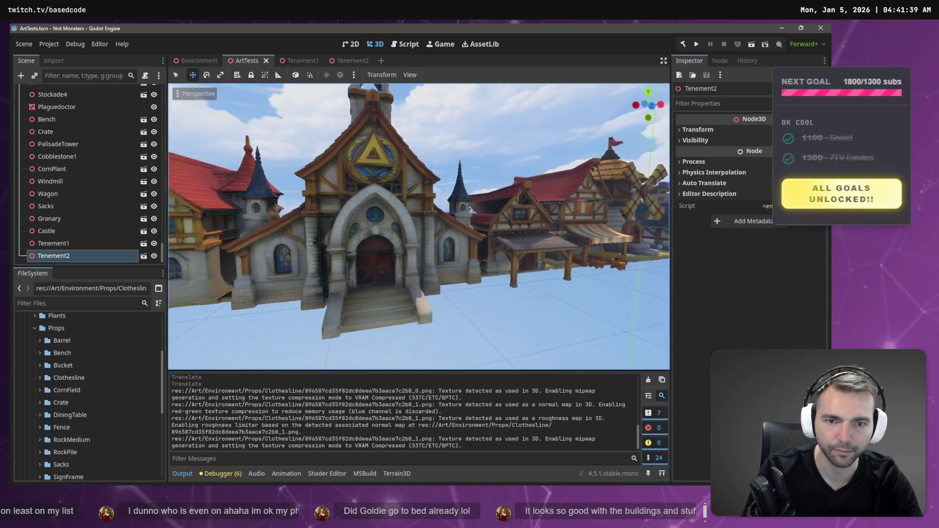
key(w)
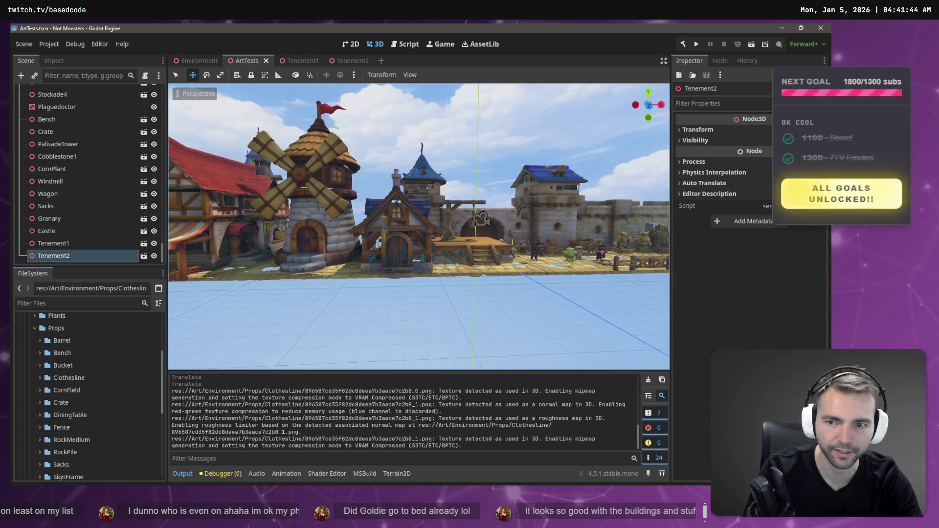
key(w)
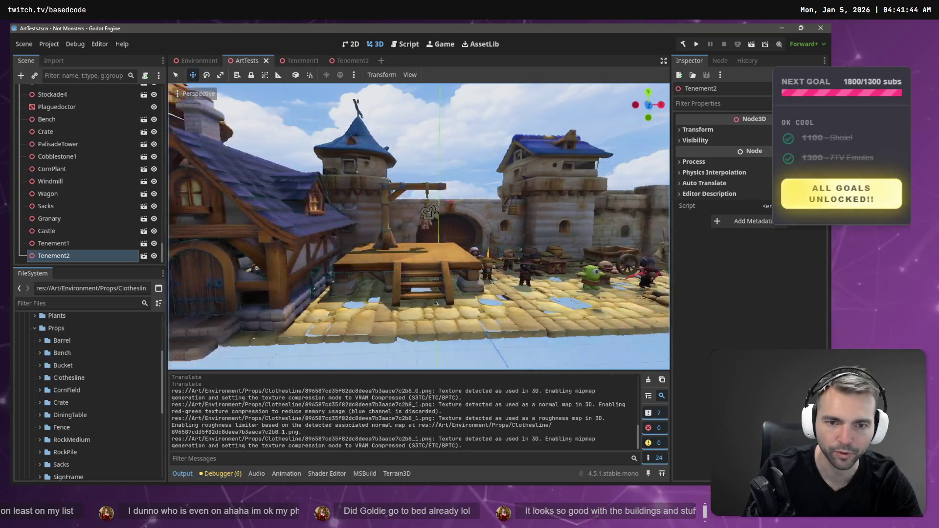
Frame the tenement beside the windmill and expand the Clothesline folder to show its files
key(w)
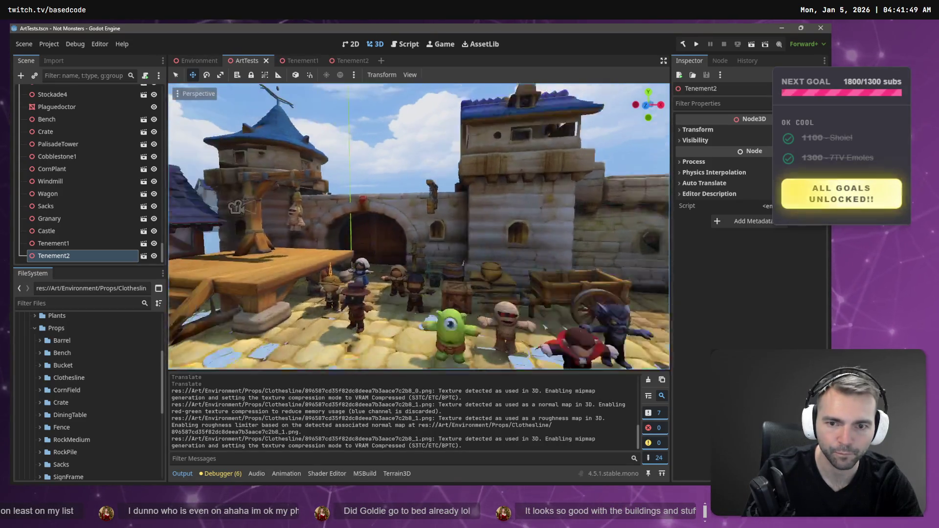
key(w)
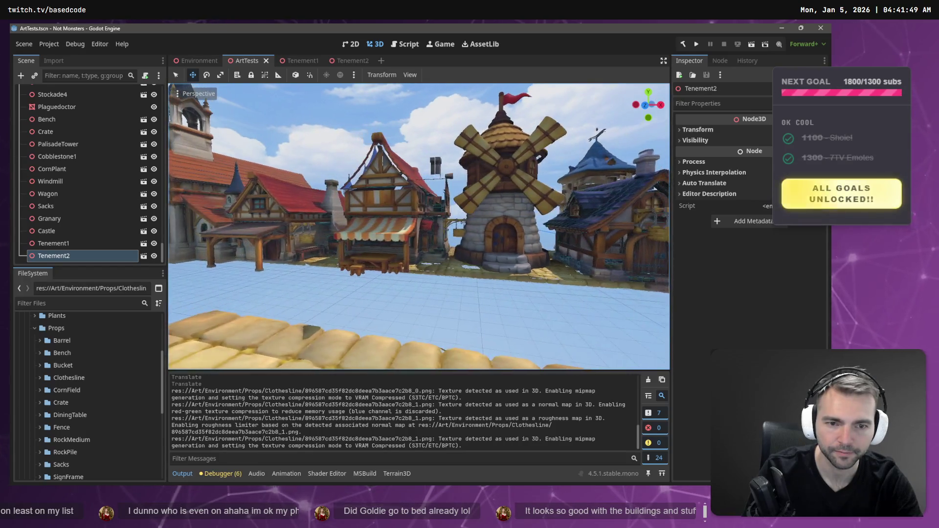
key(w)
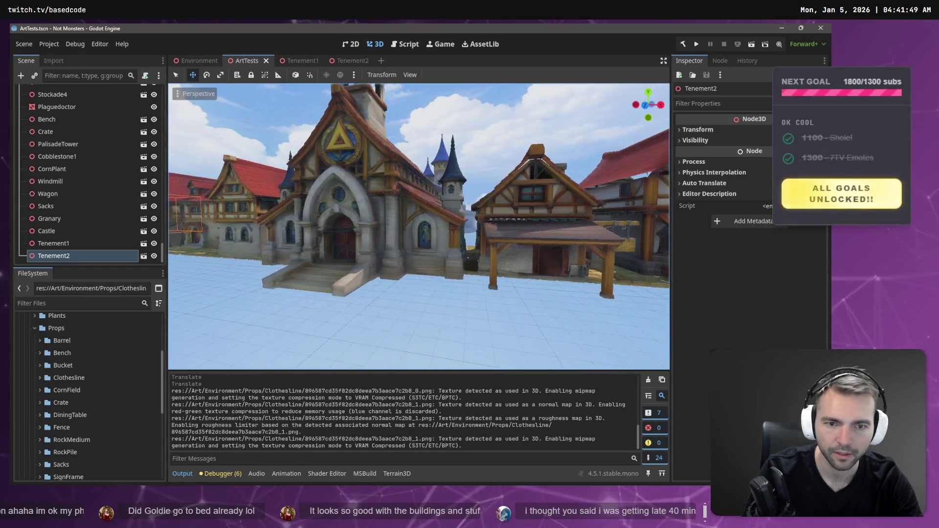
key(a)
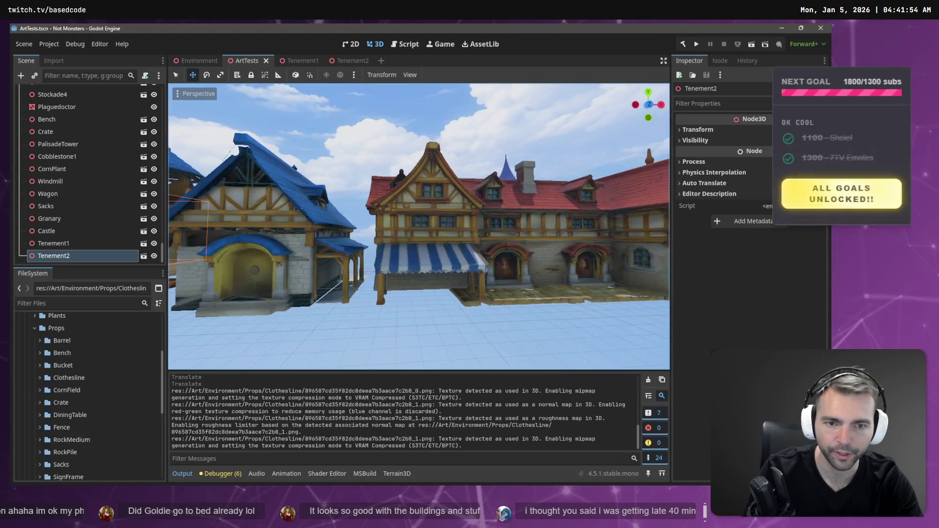
key(s)
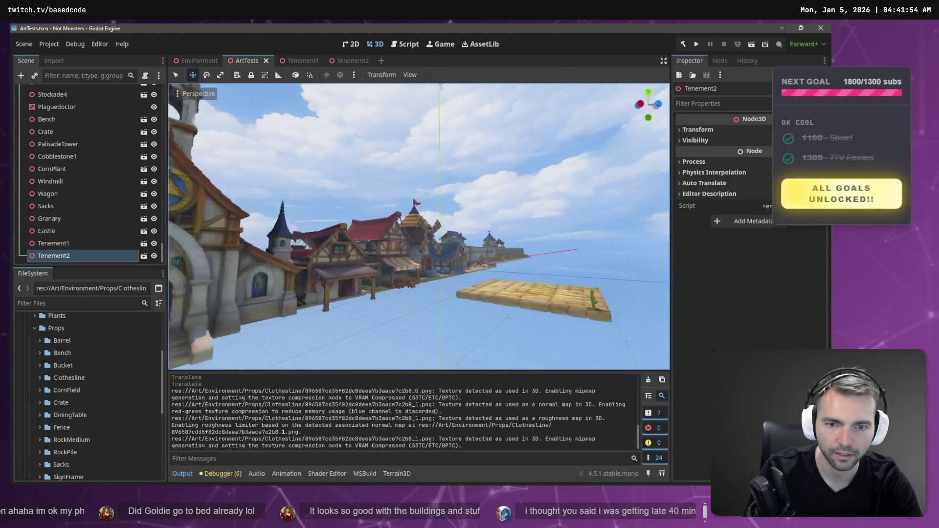
key(w)
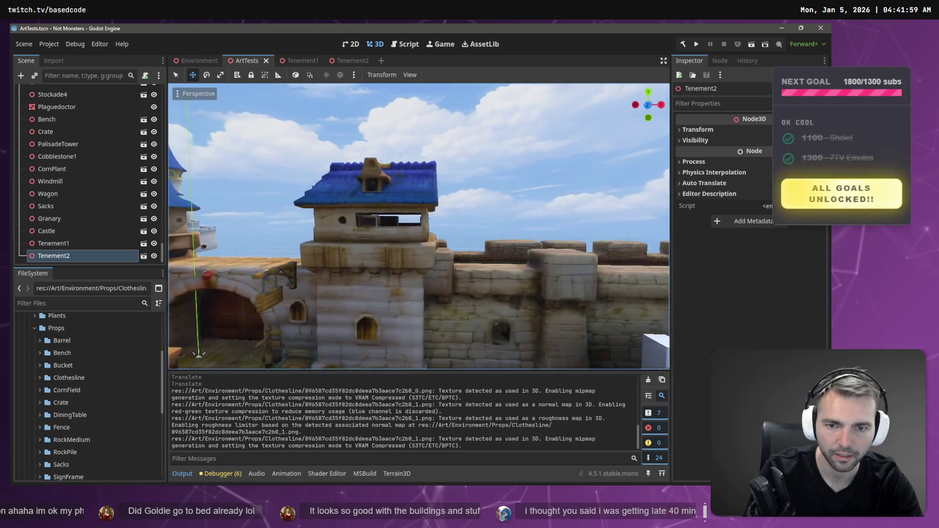
key(f)
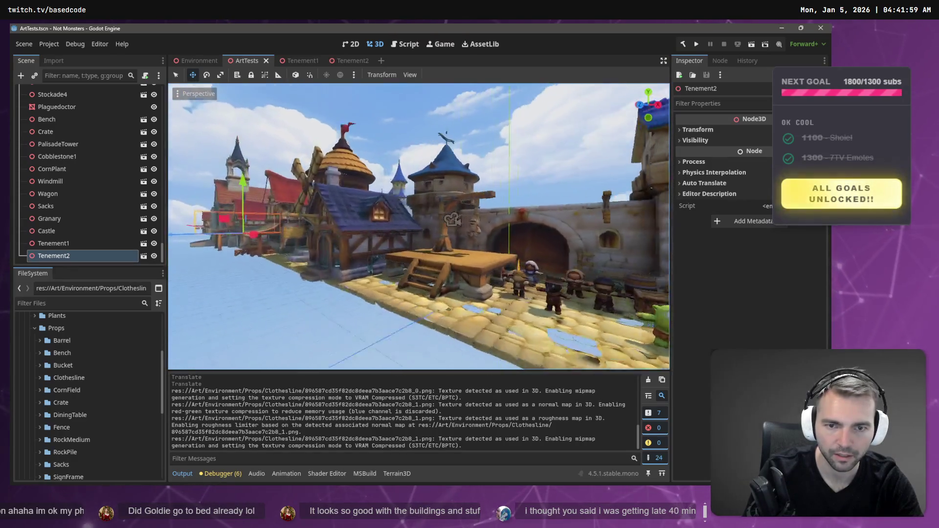
key(a)
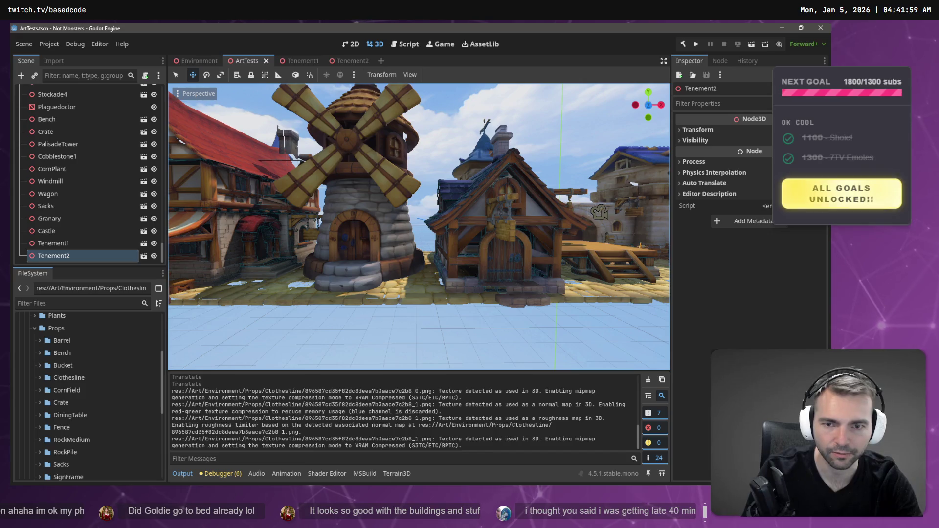
key(d)
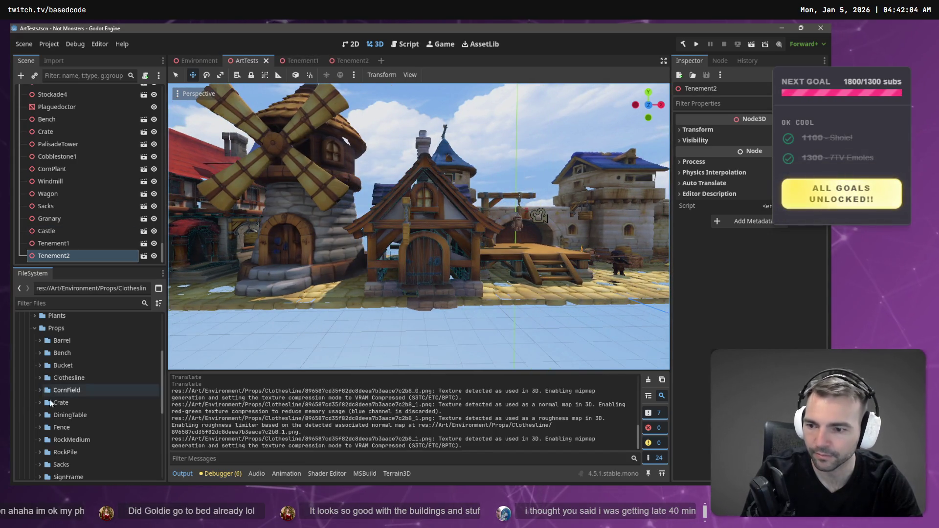
click(40, 378)
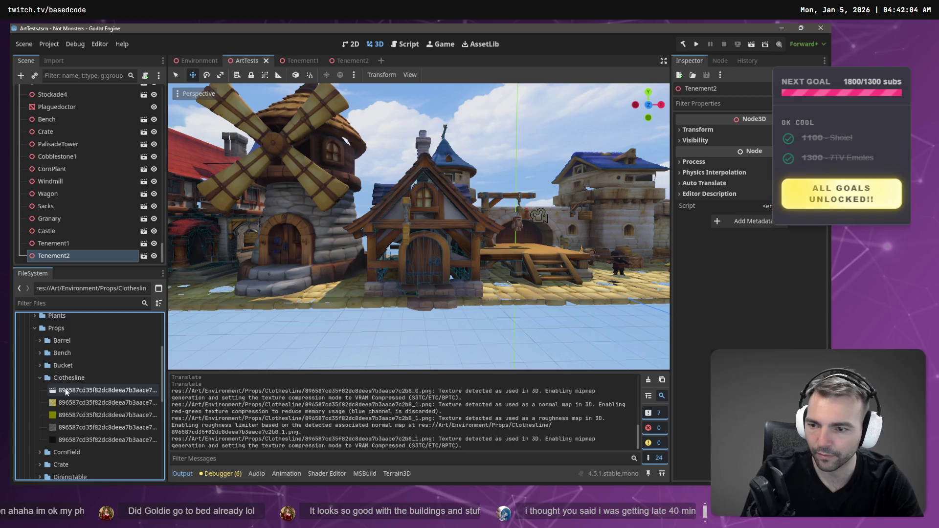
Rename the clothesline model file to Clothesline.fbx, reusing the folder's name
click(69, 392)
key(F2)
text(Cl)
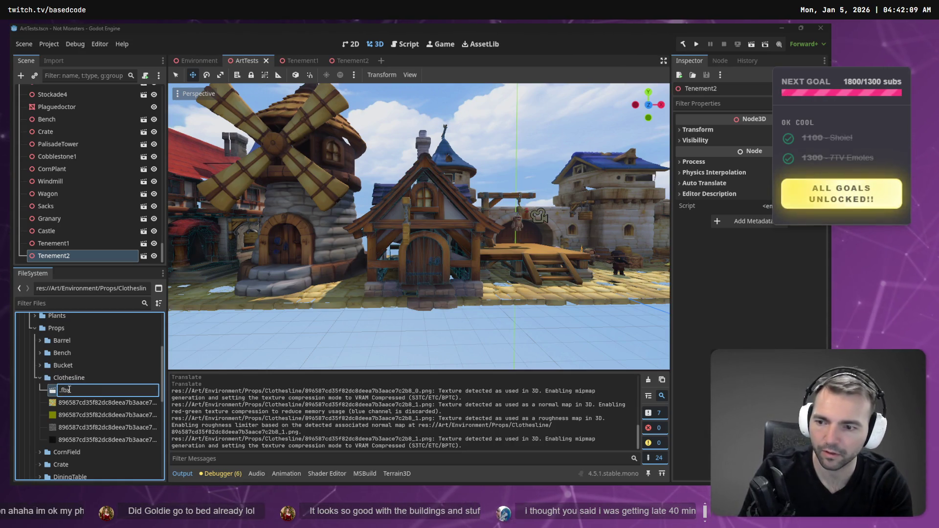
key(Escape)
click(79, 376)
key(F2)
key(ctrl+c)
click(84, 390)
key(F2)
key(ctrl+v)
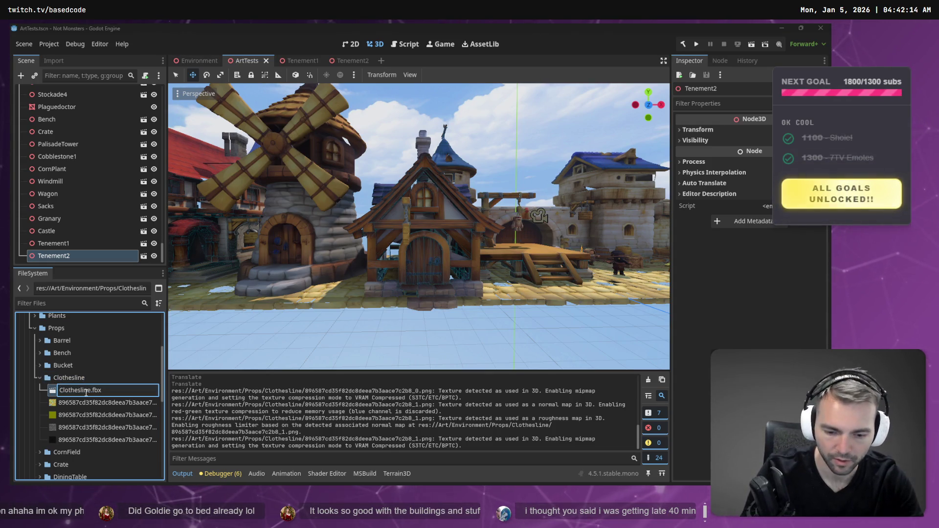
key(Return)
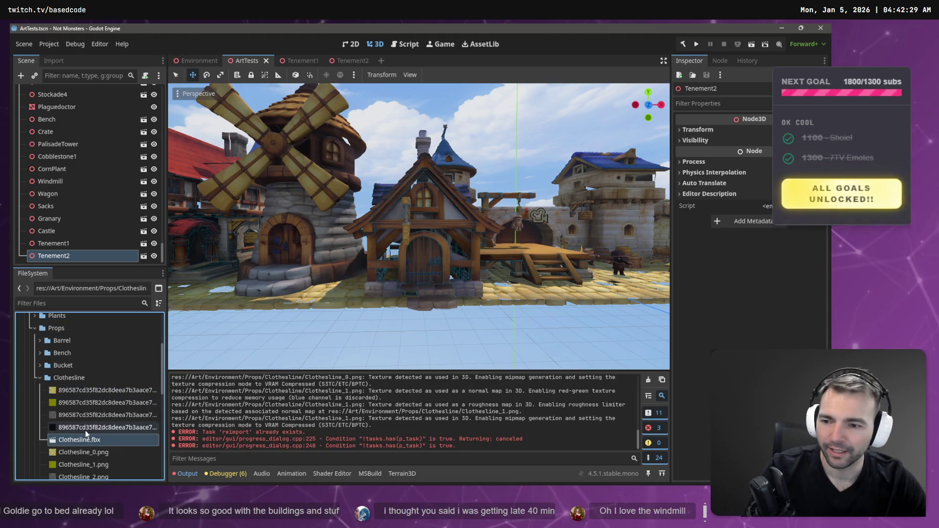
Delete the four hash-named texture files from the Clothesline folder
click(85, 430)
shift+click(92, 392)
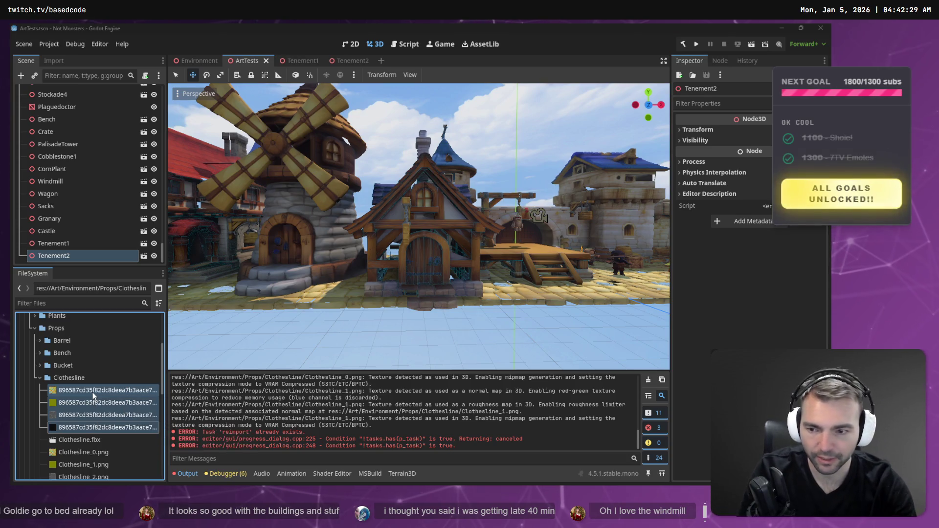
key(Delete)
click(352, 295)
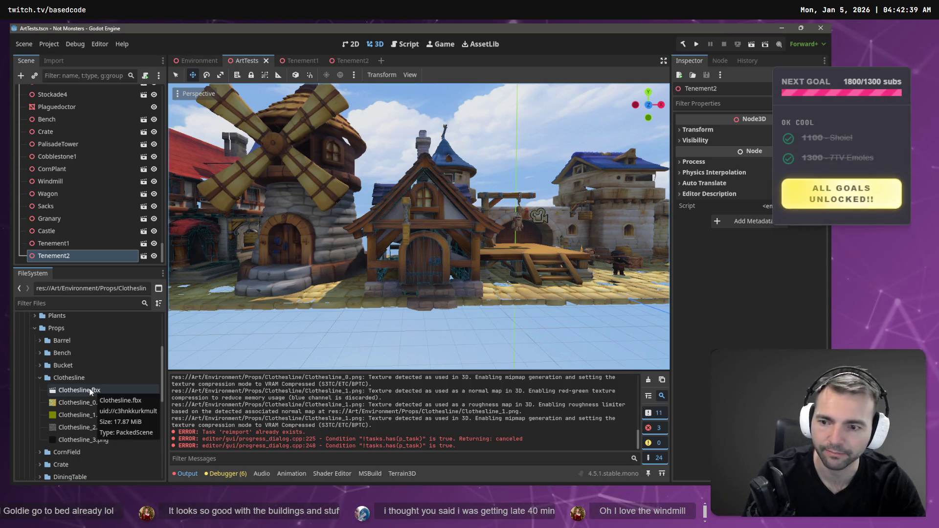
Place Clothesline.fbx near the tenement in ArtTests and reimport it at root scale 5.0
drag(91, 392, 384, 261)
mouse_move(463, 296)
mouse_down()
mouse_move(457, 303)
mouse_move(504, 288)
mouse_up()
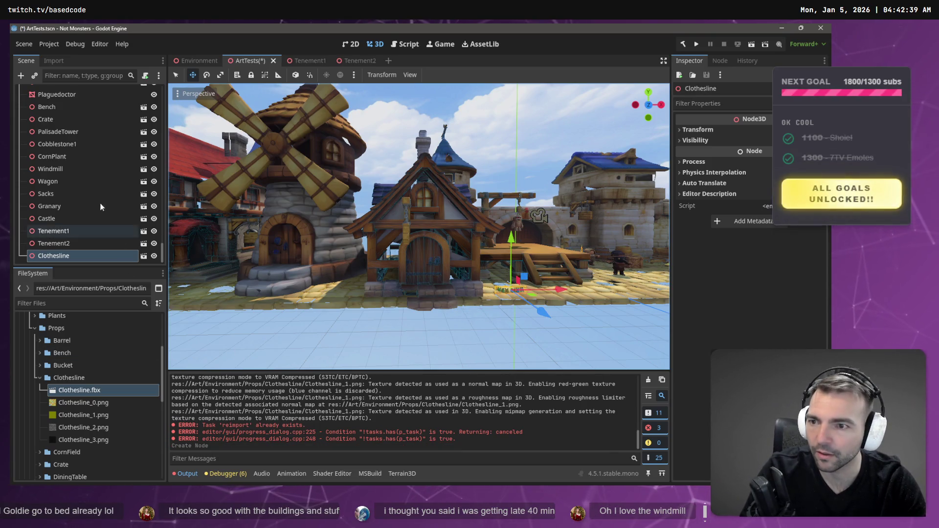
click(62, 60)
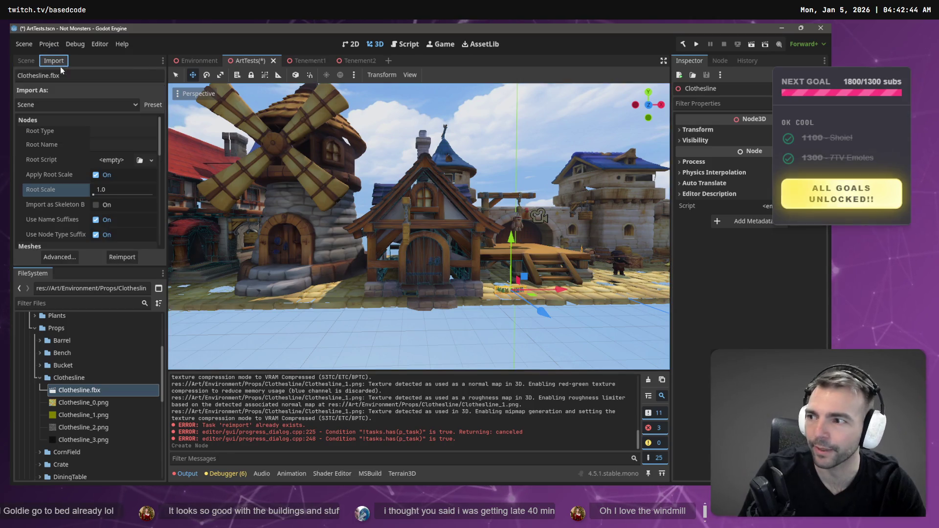
click(122, 190)
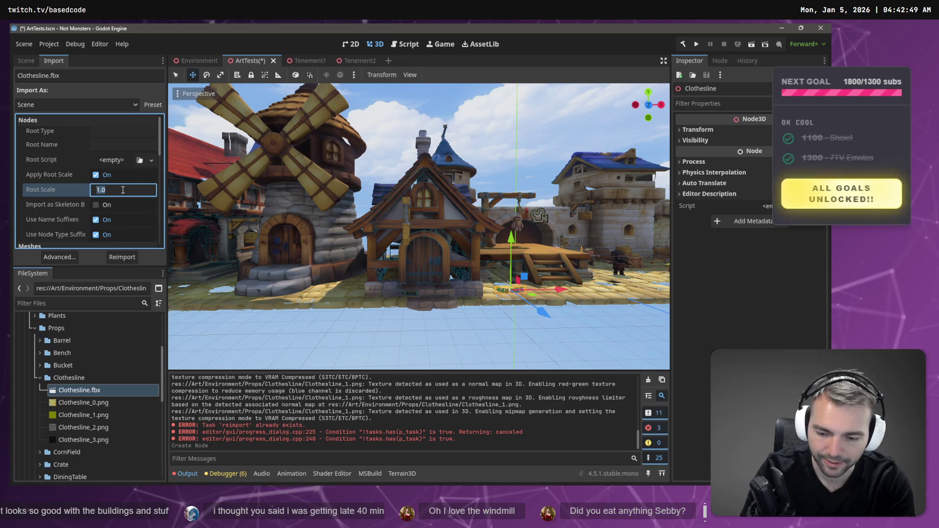
text(5)
key(Return)
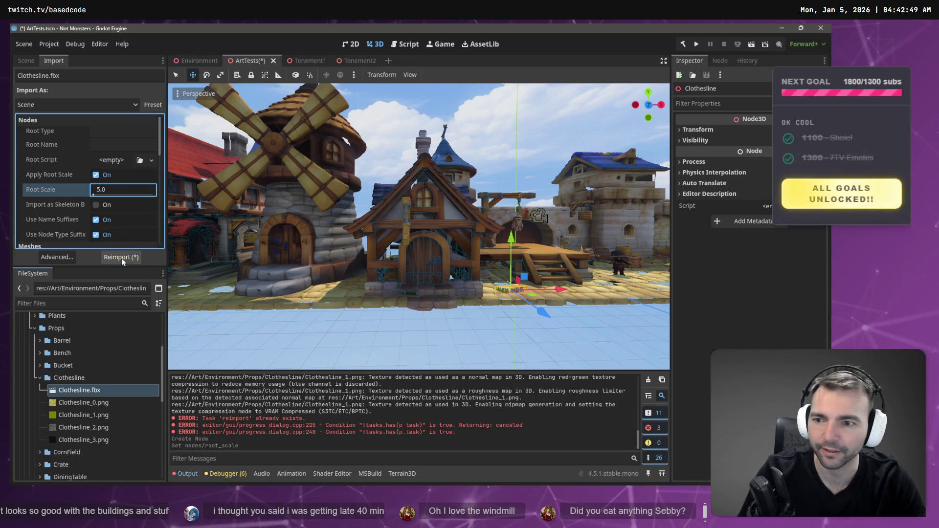
click(121, 258)
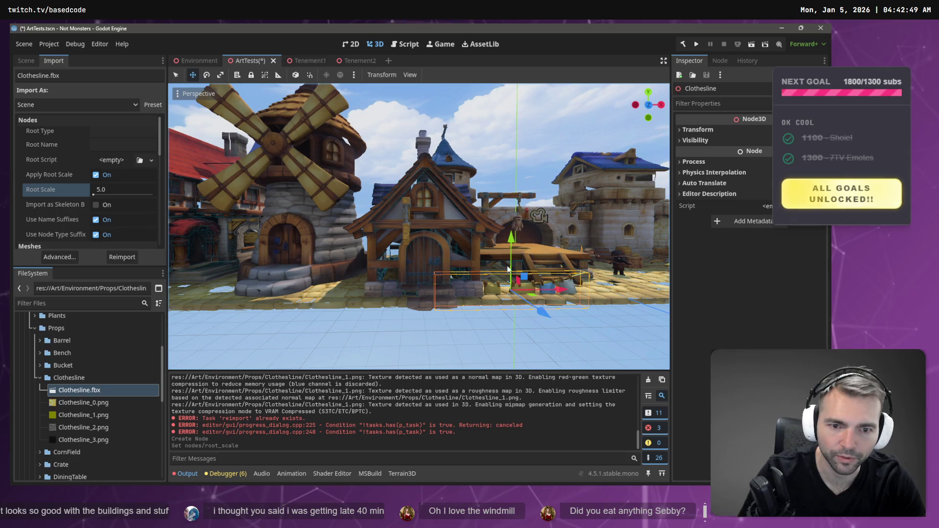
mouse_move(519, 247)
mouse_down()
mouse_move(531, 259)
mouse_move(518, 260)
mouse_up()
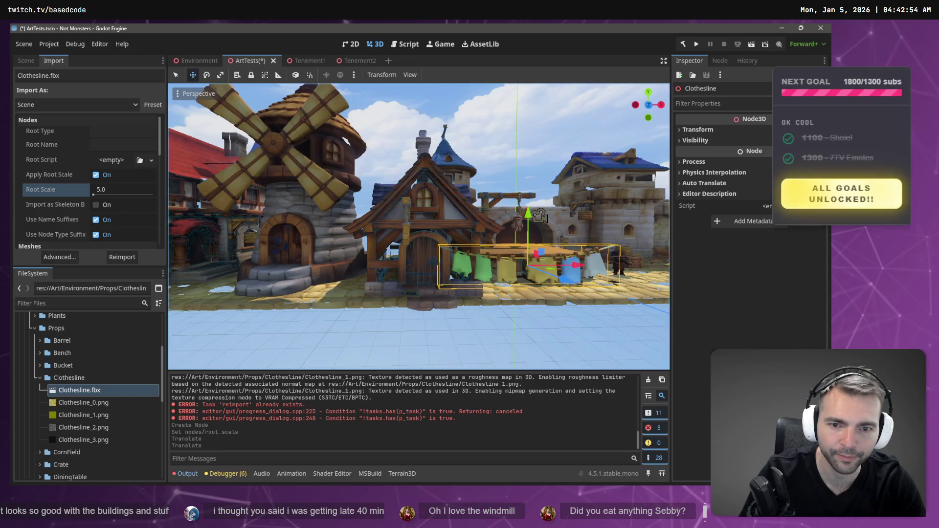
Reimport the clothesline at root scale 4.0 and slide it to the right
key(a)
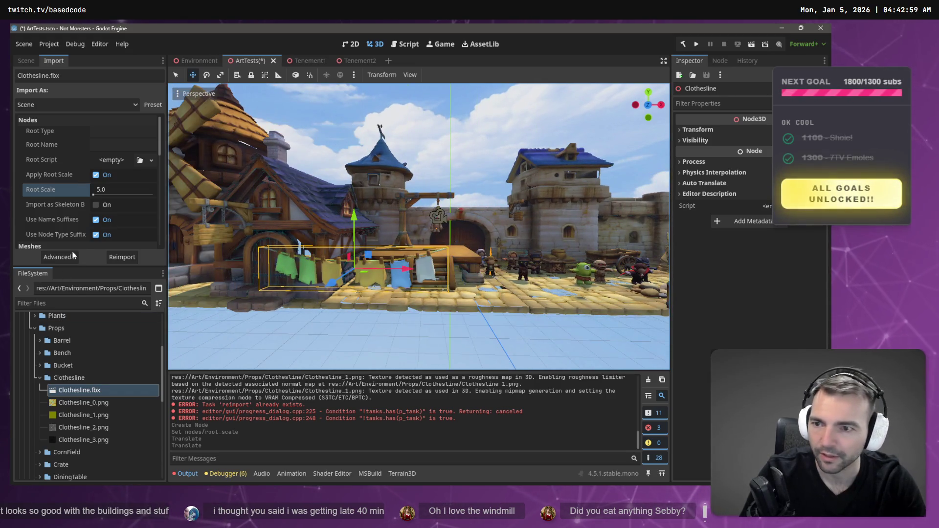
click(115, 190)
text(4)
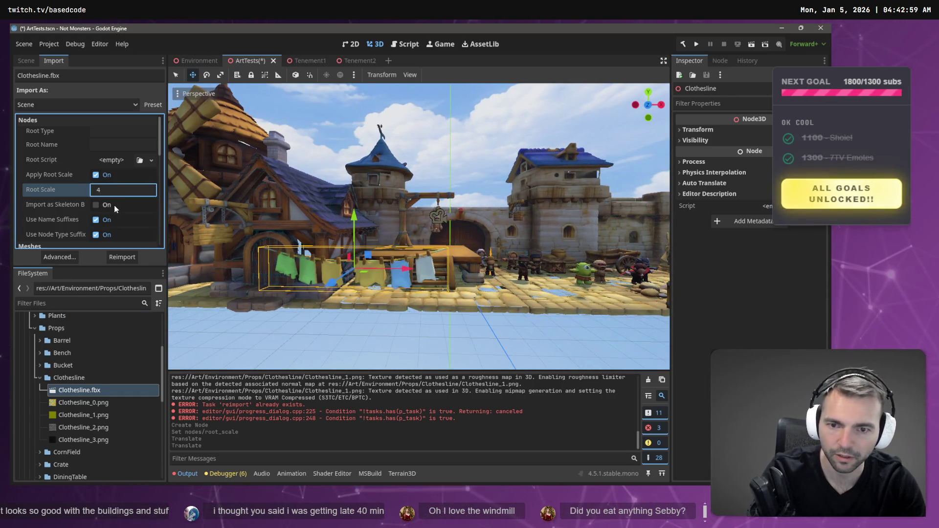
key(Return)
click(119, 255)
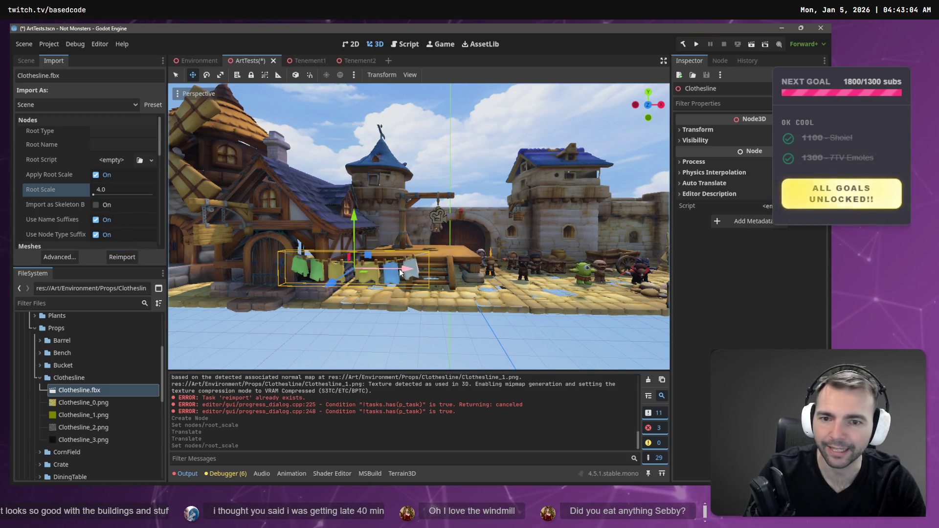
mouse_move(401, 272)
mouse_down()
mouse_move(598, 272)
mouse_move(420, 219)
mouse_up()
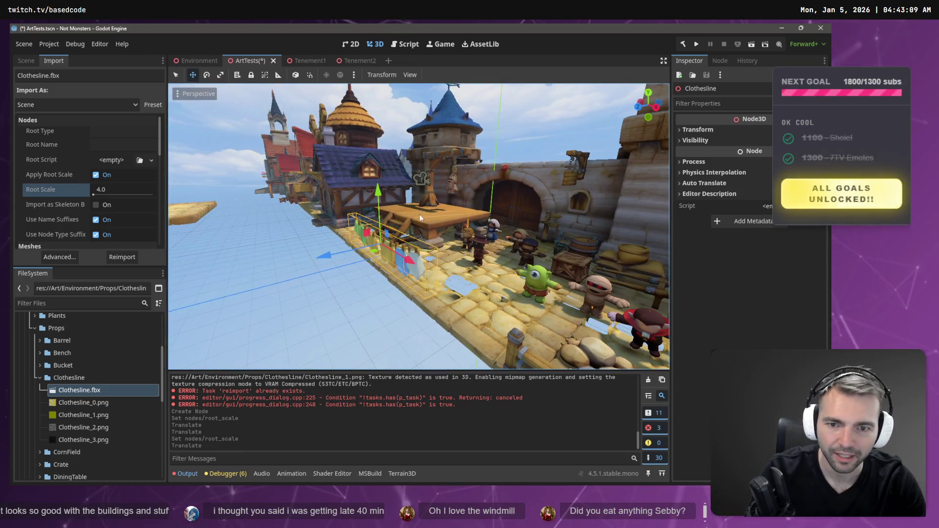
click(120, 191)
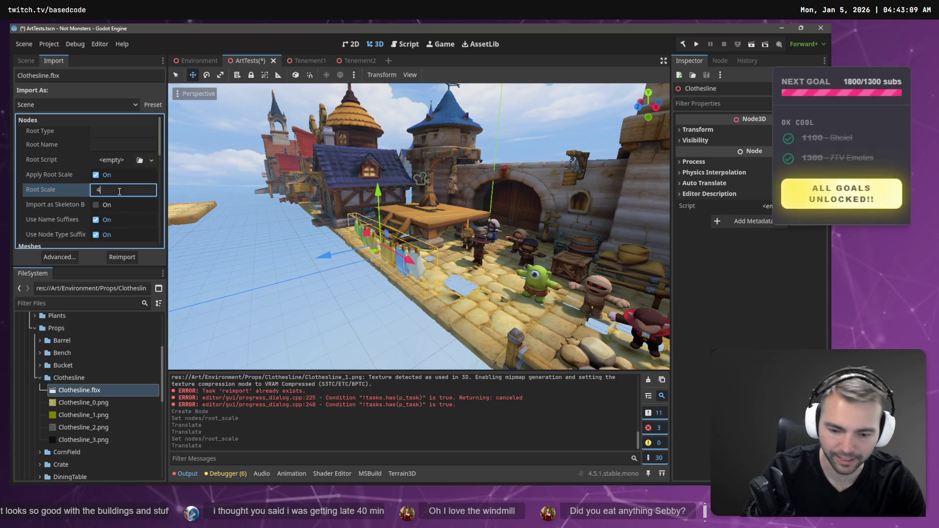
click(132, 260)
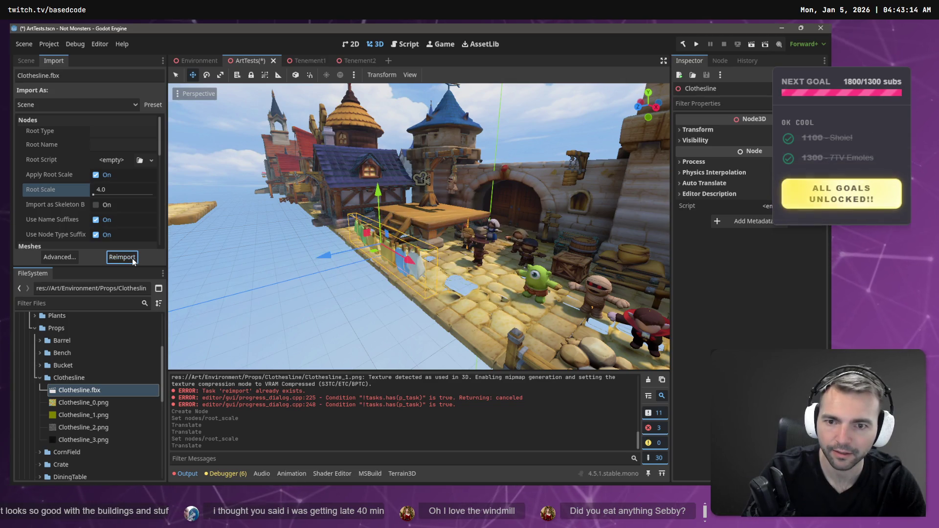
drag(418, 226, 352, 232)
Move the clothesline up and beside the tavern next to the blue-roofed house, then save ArtTests
drag(461, 257, 302, 248)
mouse_move(352, 232)
mouse_down()
mouse_move(313, 228)
mouse_move(257, 175)
mouse_move(302, 246)
mouse_up()
drag(415, 244, 415, 215)
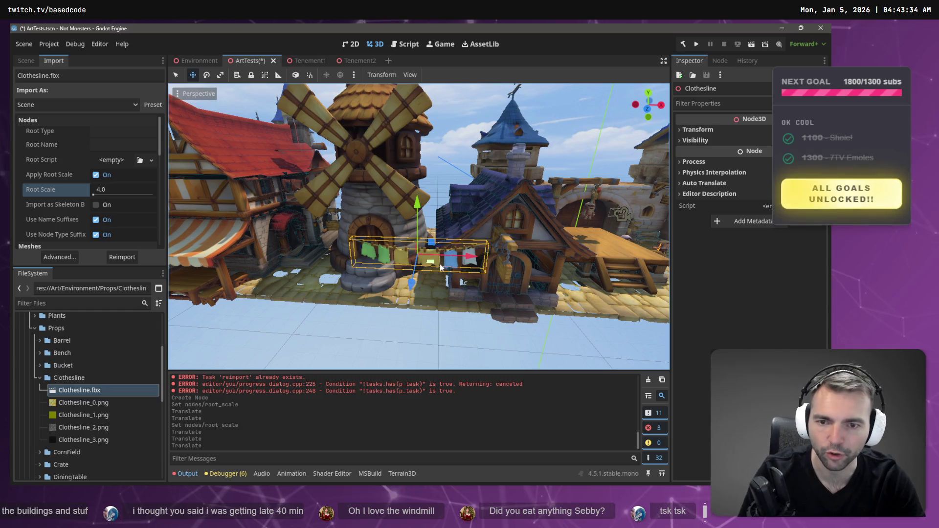
drag(444, 270, 430, 262)
click(41, 377)
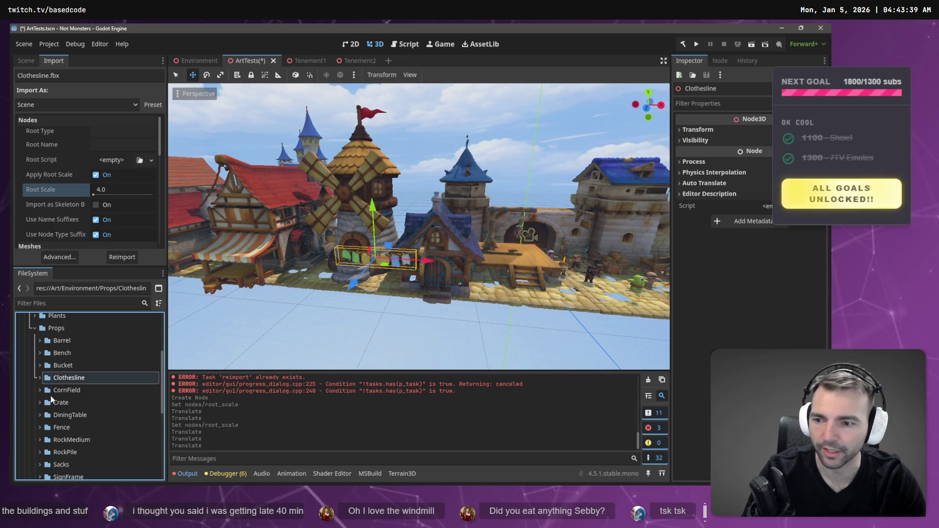
scroll(51, 395, down, 3)
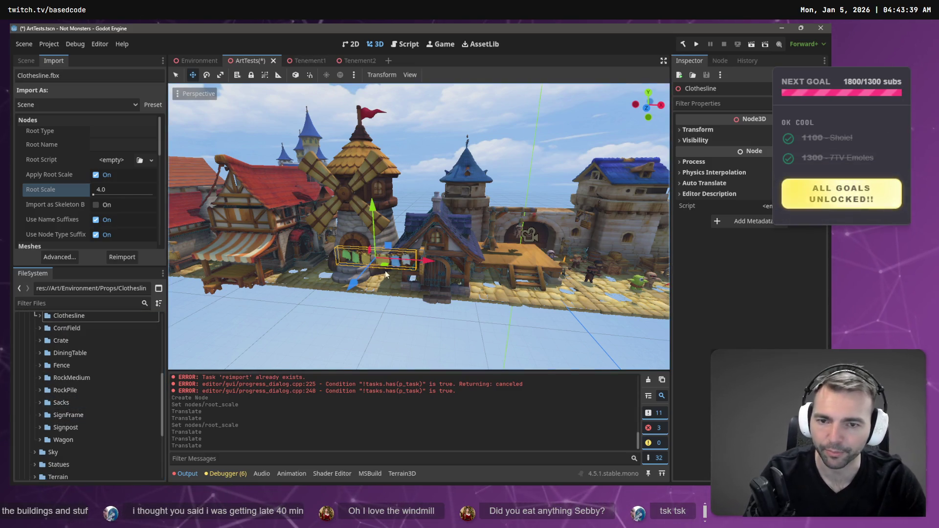
drag(430, 263, 396, 267)
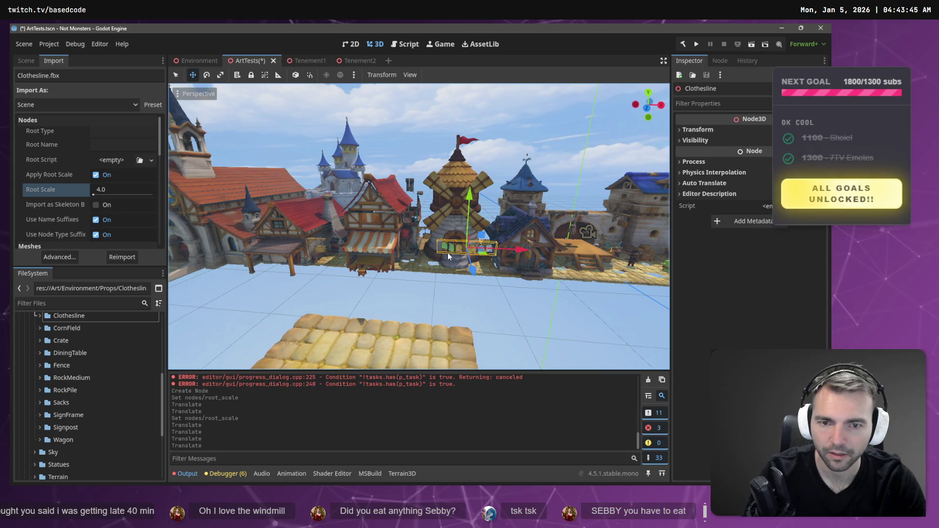
mouse_move(520, 251)
mouse_down()
mouse_move(668, 262)
mouse_move(639, 256)
mouse_up()
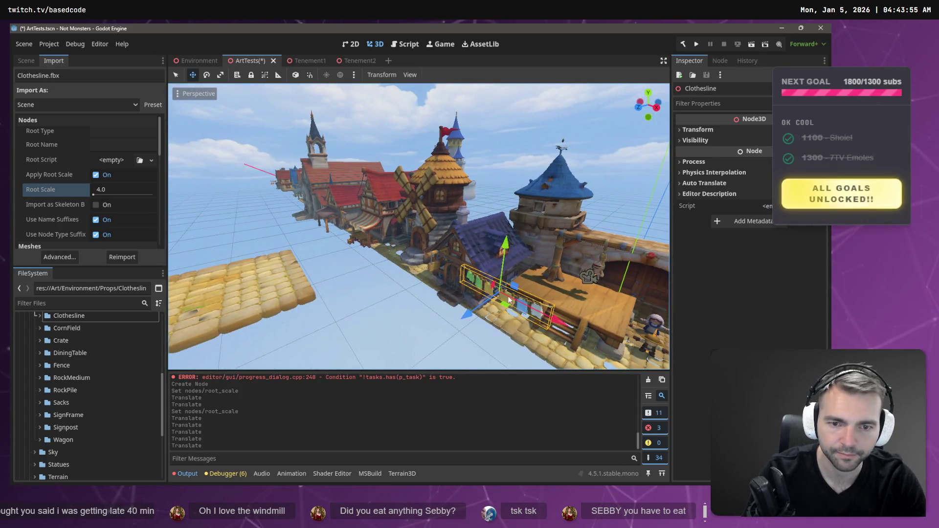
key(ctrl+s)
click(198, 61)
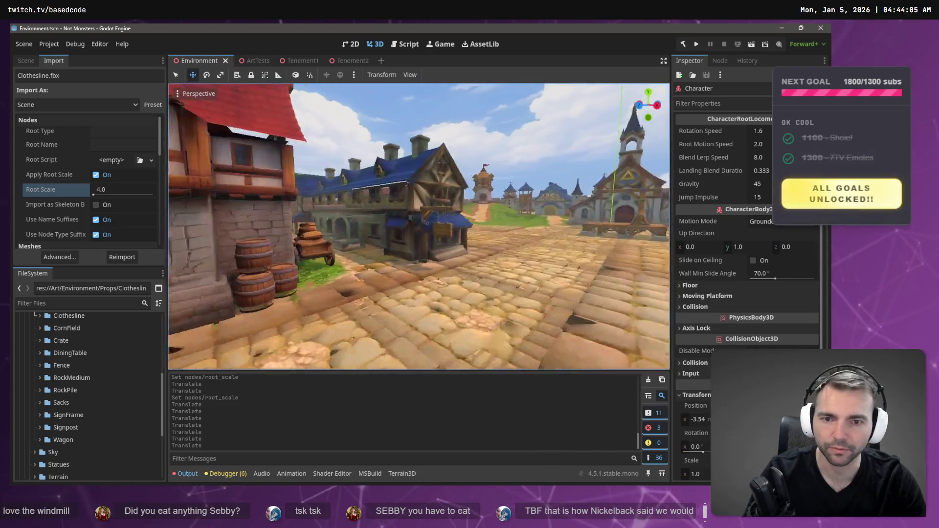
Fly down the Environment town street to a house front
mouse_move(468, 176)
mouse_down()
mouse_move(460, 177)
mouse_move(468, 176)
mouse_up()
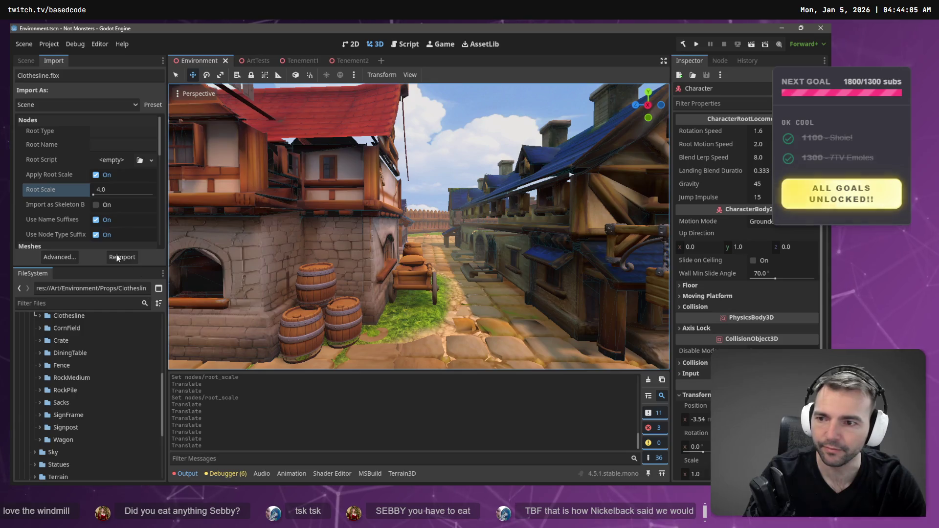
key(w)
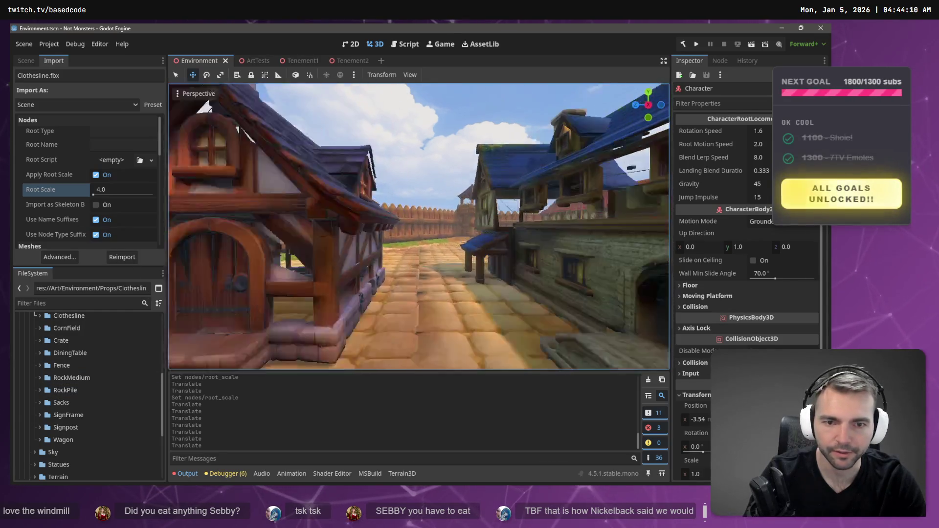
key(w)
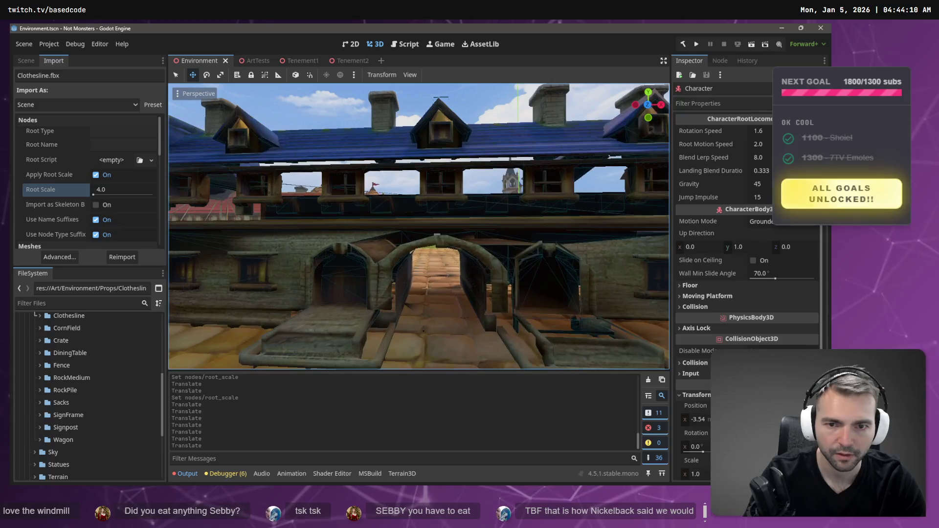
key(w)
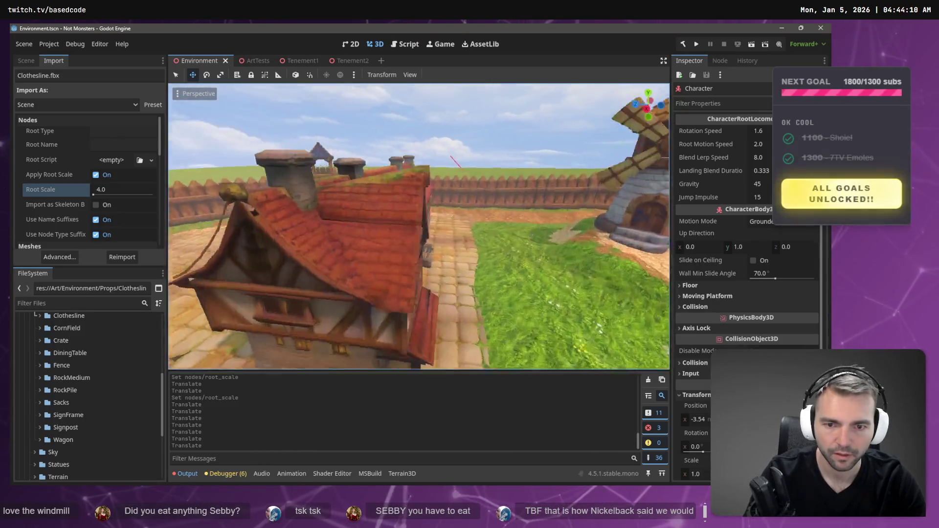
key(w)
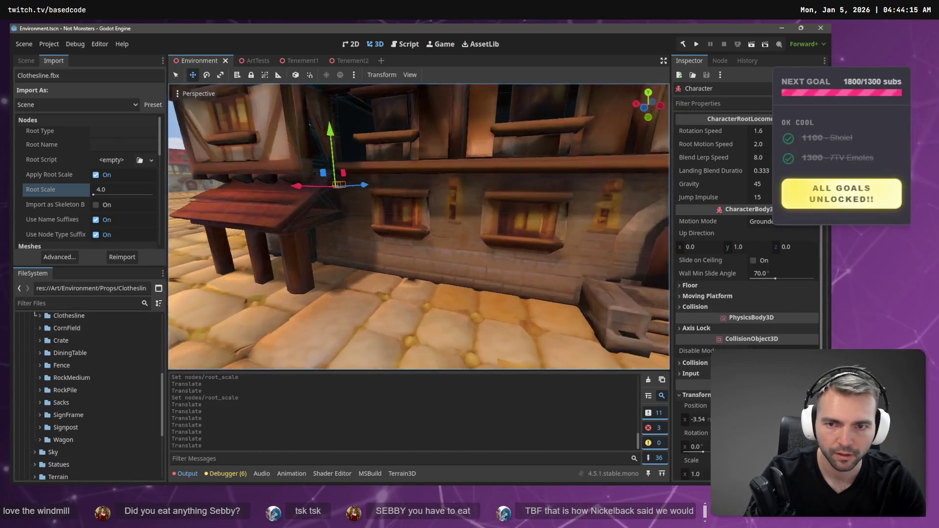
key(s)
key(w)
key(s)
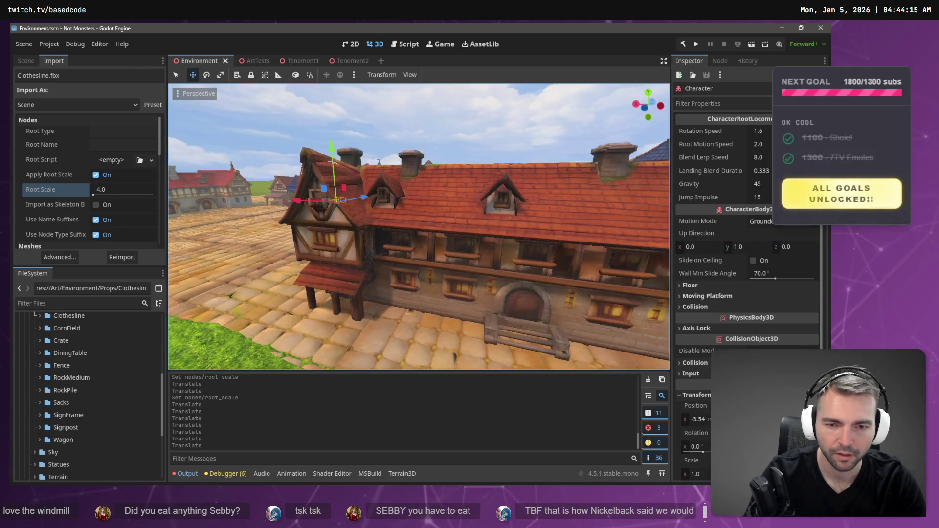
key(w)
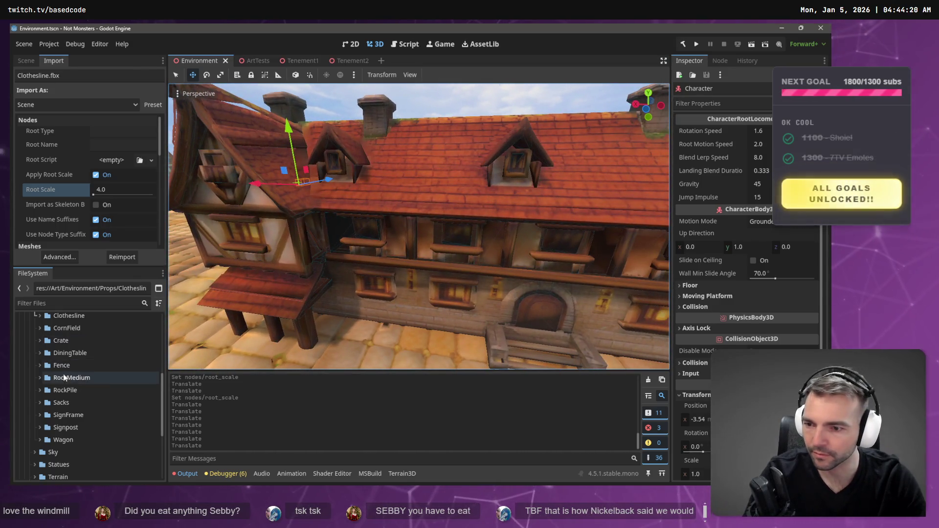
Fly through the windmill plaza to the red-roofed Inn, select it and show the Scene tree
key(w)
key(w)
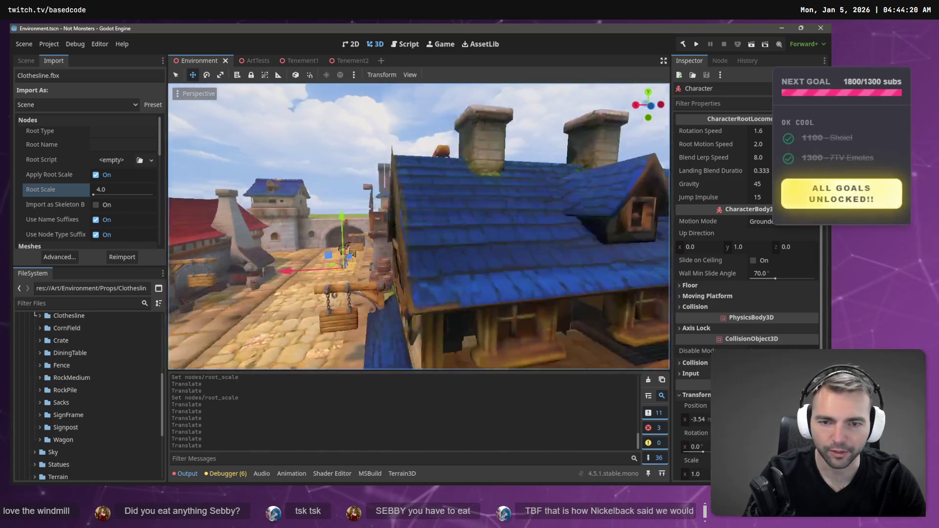
key(w)
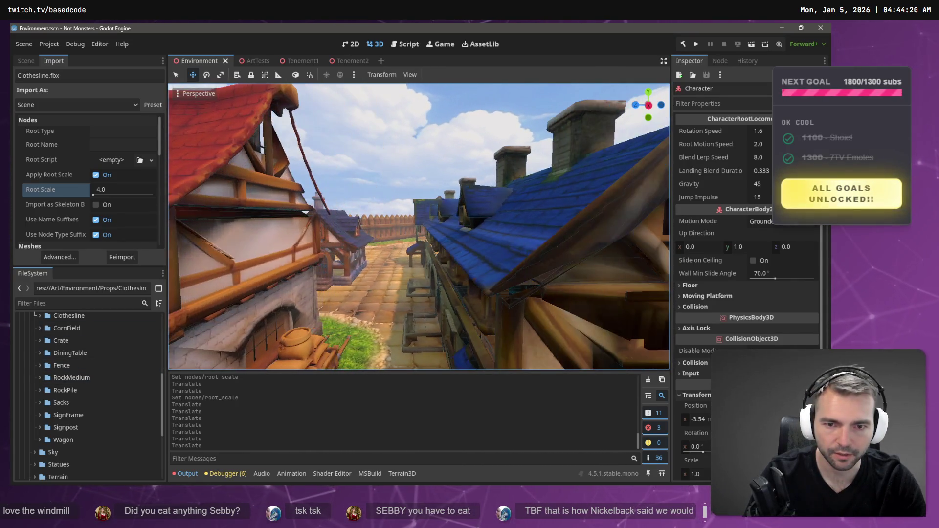
key(w)
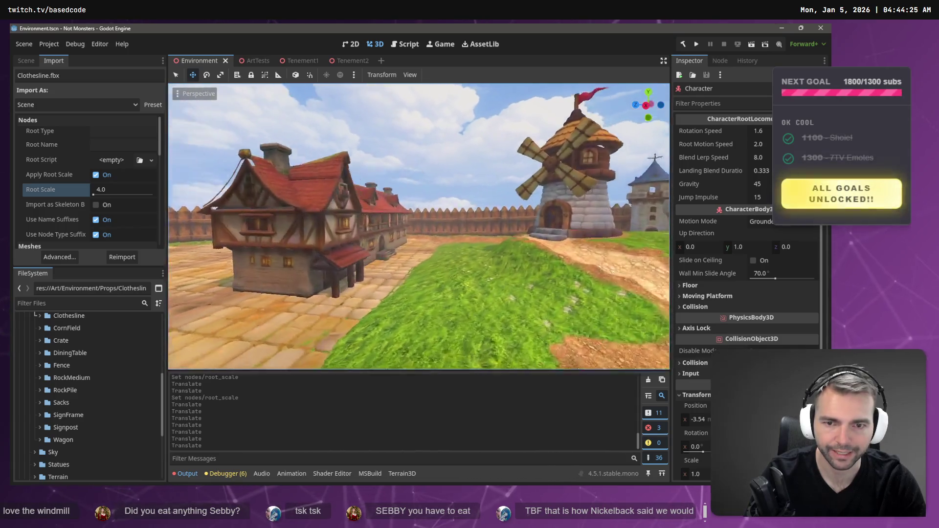
key(w)
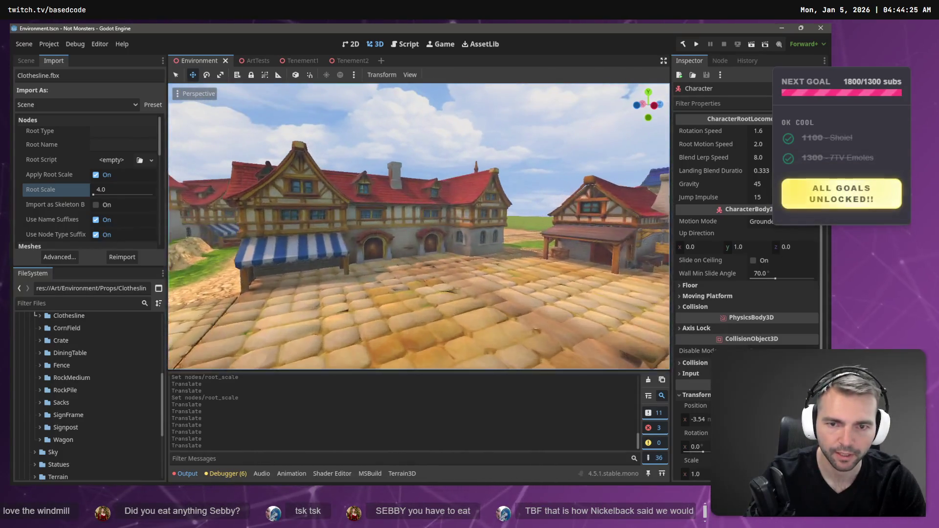
key(s)
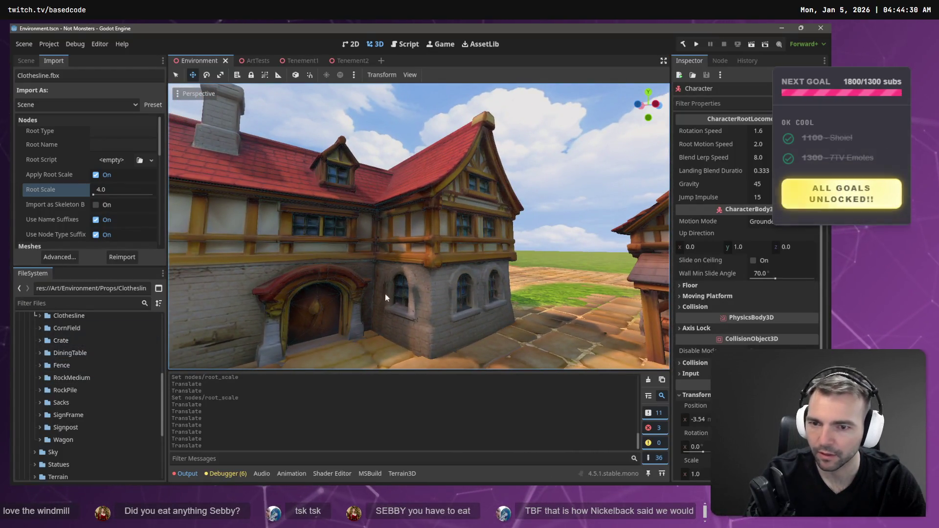
click(412, 238)
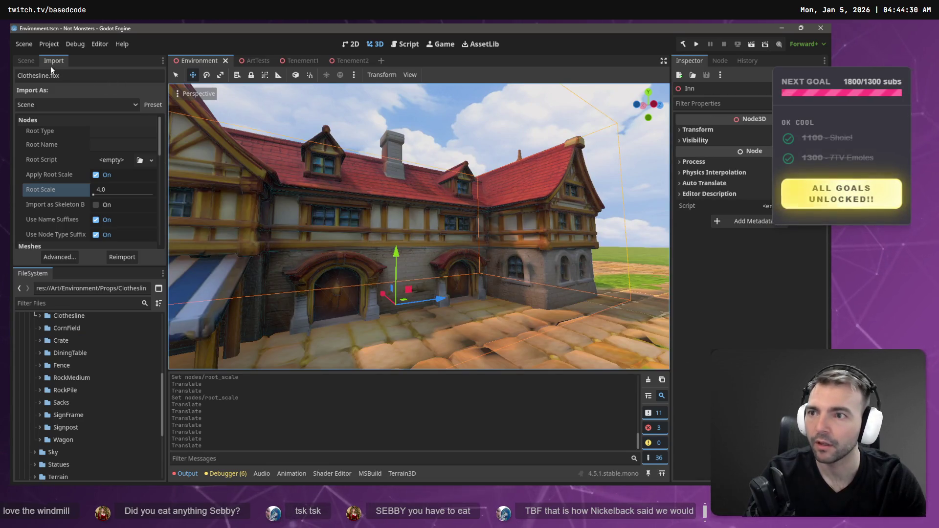
click(27, 61)
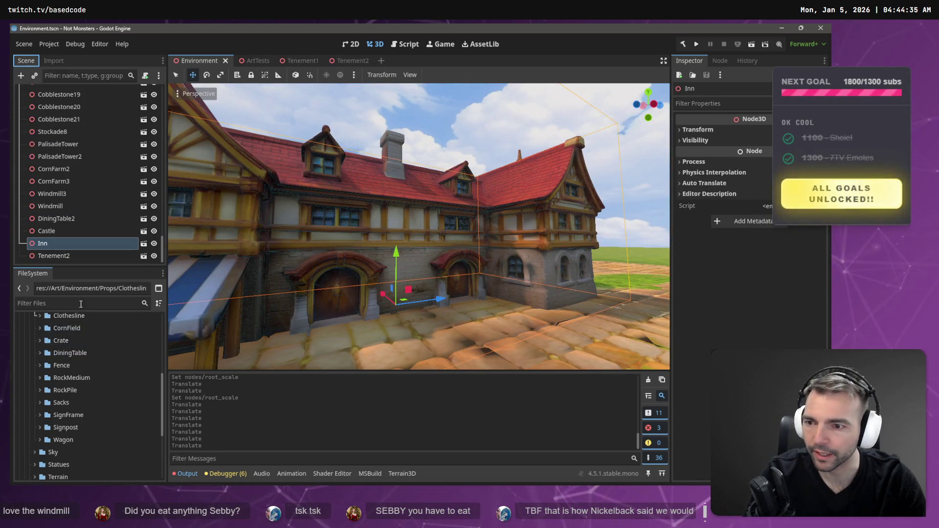
Filter files for 'cloth', parent Clothesline.fbx under Inn, and position it on the Inn's upper wall
text(cloths)
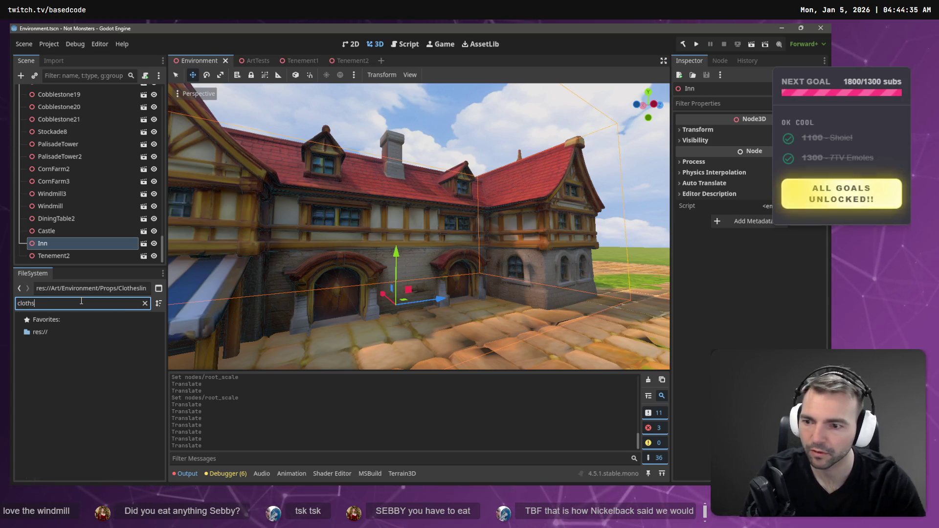
key(BackSpace)
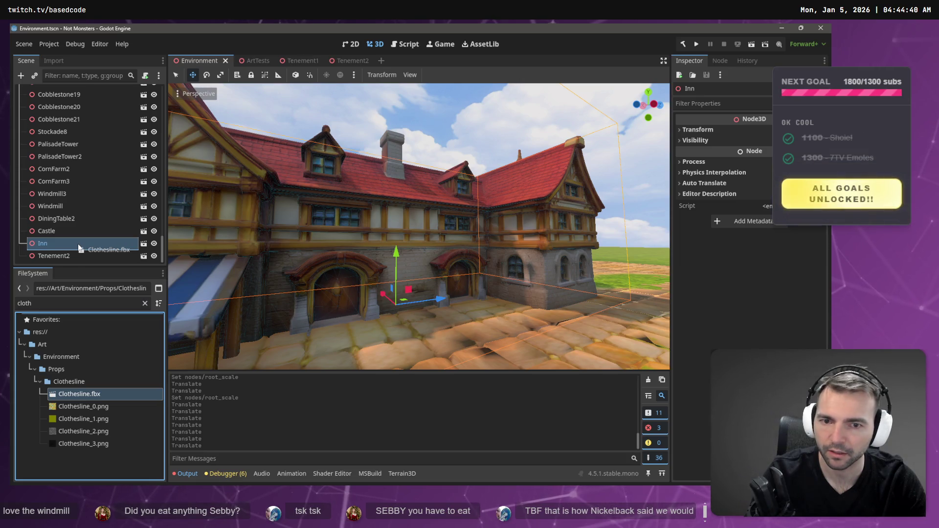
drag(80, 247, 78, 244)
mouse_move(385, 297)
mouse_down()
mouse_move(412, 304)
mouse_move(431, 293)
mouse_move(435, 181)
mouse_move(480, 265)
mouse_up()
key(f)
mouse_move(452, 307)
mouse_down()
mouse_move(478, 293)
mouse_move(410, 284)
mouse_up()
drag(423, 237, 423, 251)
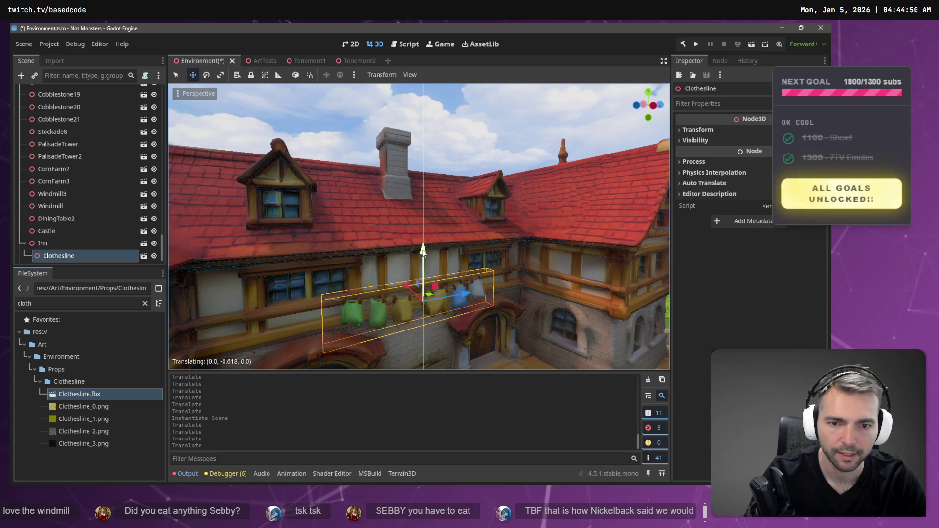
click(506, 129)
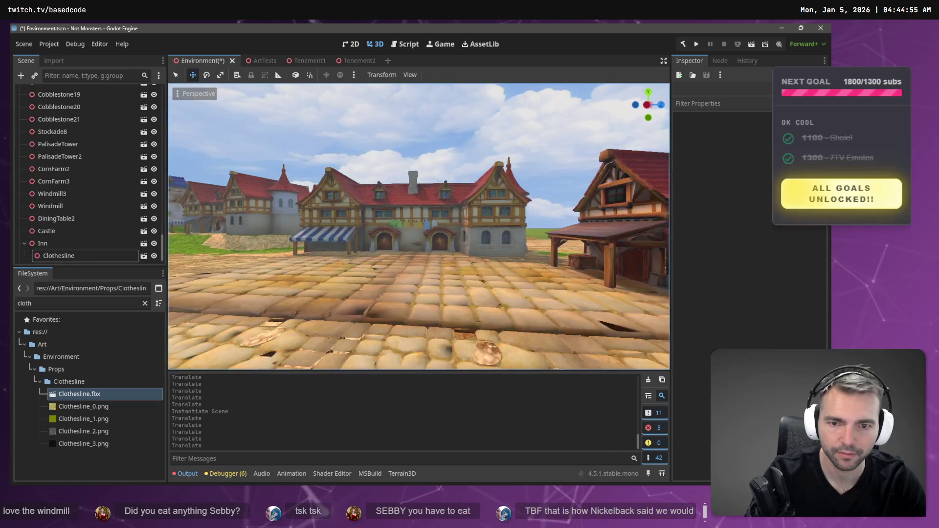
Drop a second Clothesline into the street and rotate it 90 degrees to span it
key(w)
key(w)
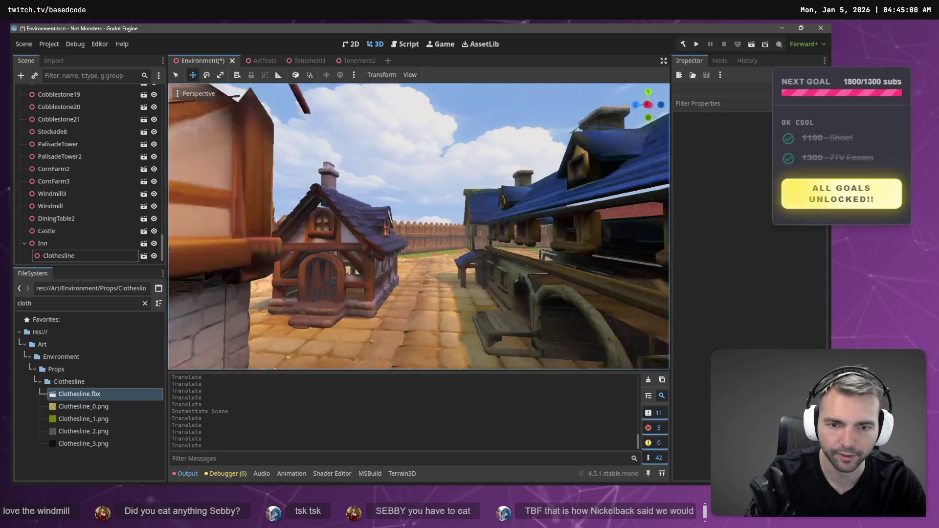
key(s)
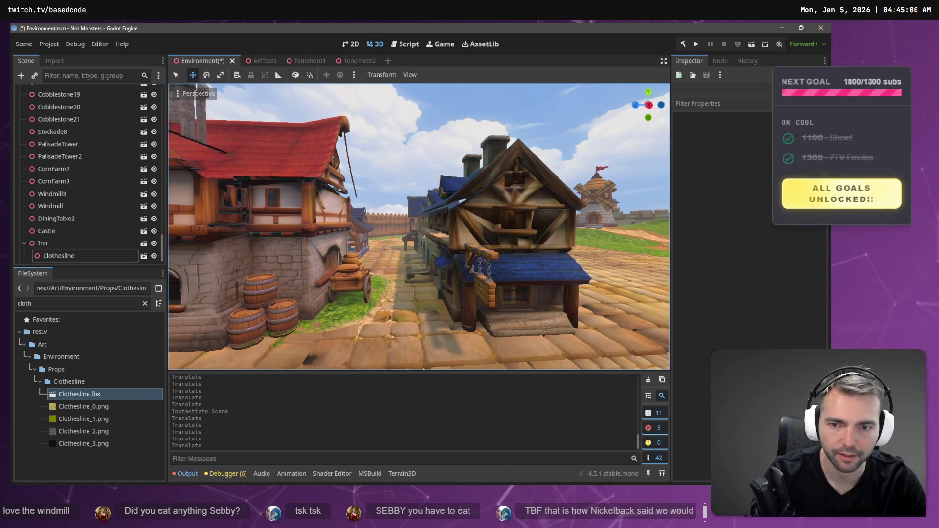
mouse_move(103, 400)
mouse_down()
mouse_move(187, 355)
mouse_move(377, 218)
mouse_move(334, 228)
mouse_up()
key(w)
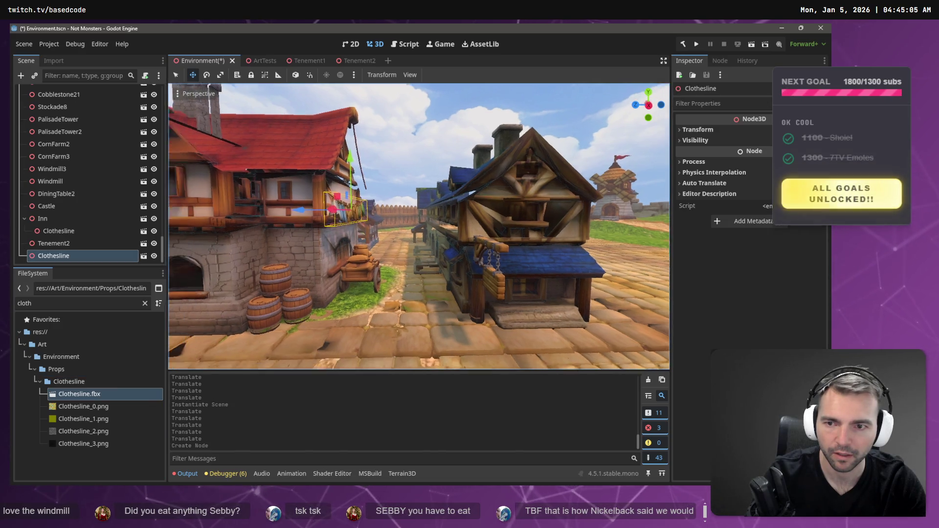
key(s)
key(e)
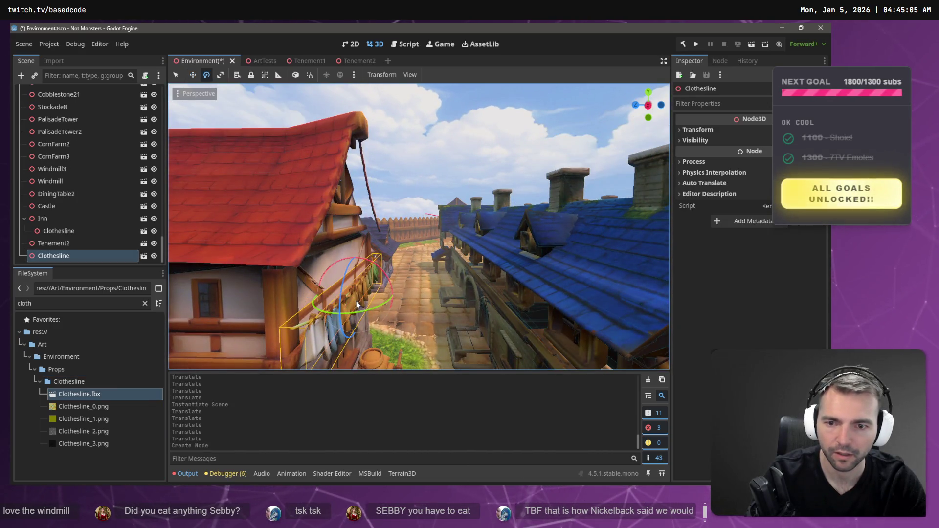
mouse_move(364, 313)
mouse_down()
mouse_move(304, 321)
mouse_move(368, 311)
mouse_up()
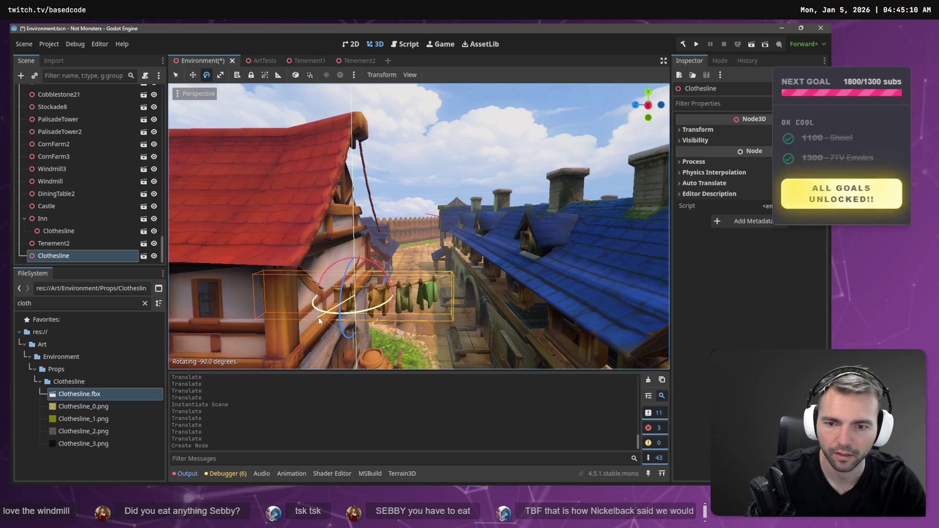
Move the second clothesline between the Inn and the opposite house, then save and run with F5
key(w)
drag(309, 296, 407, 293)
key(s)
key(s)
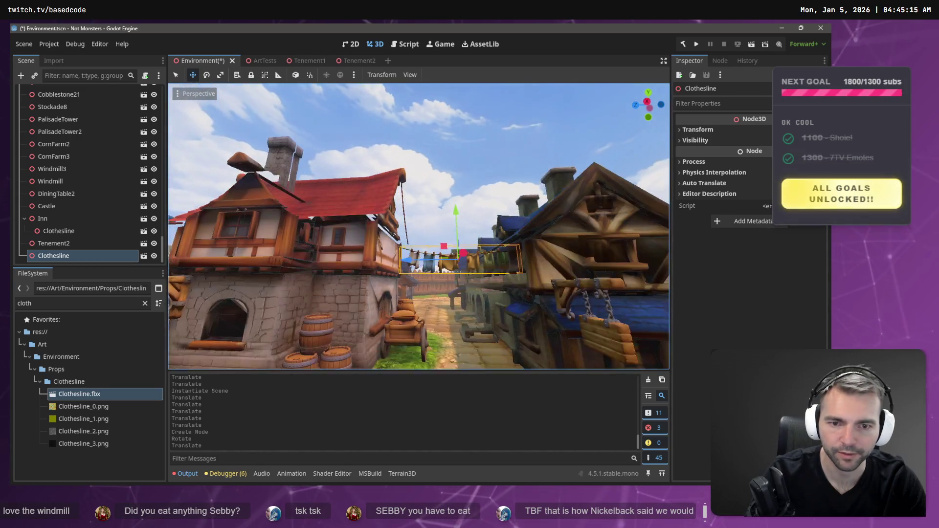
drag(440, 217, 440, 226)
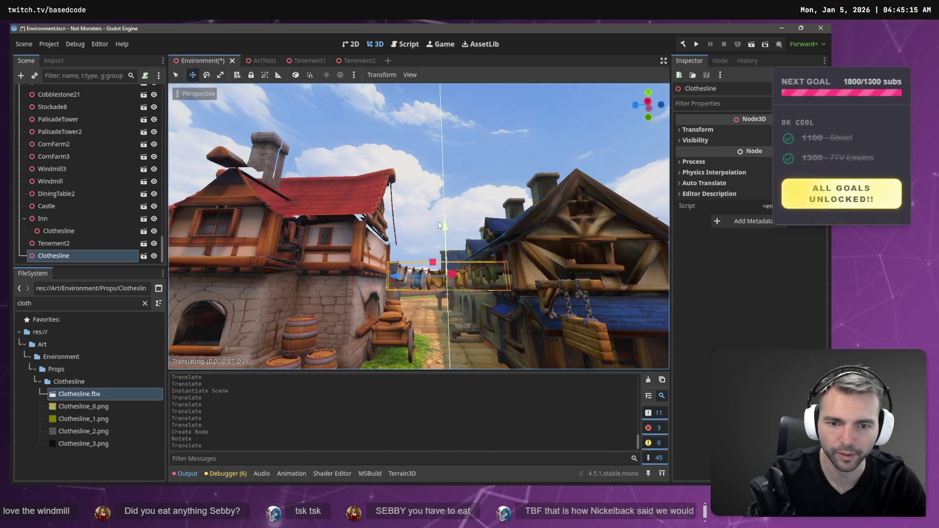
drag(401, 274, 420, 275)
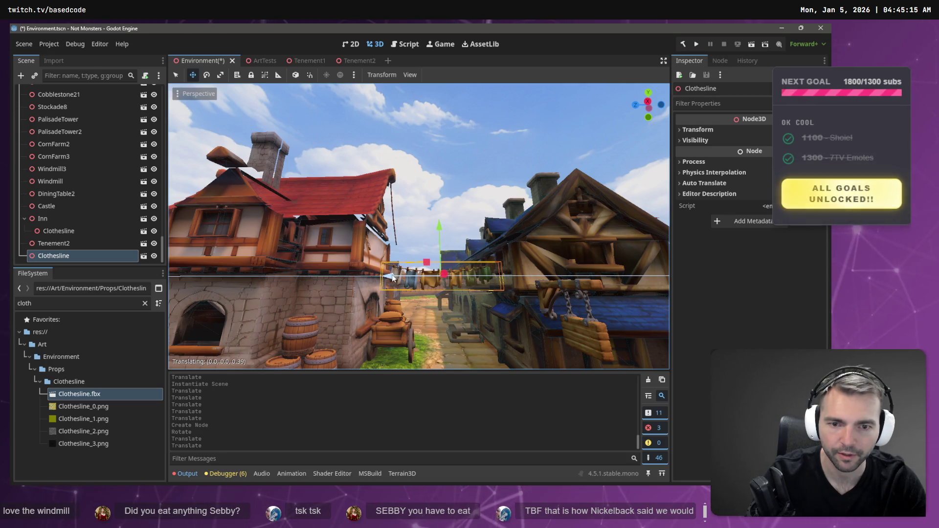
key(w)
key(F5)
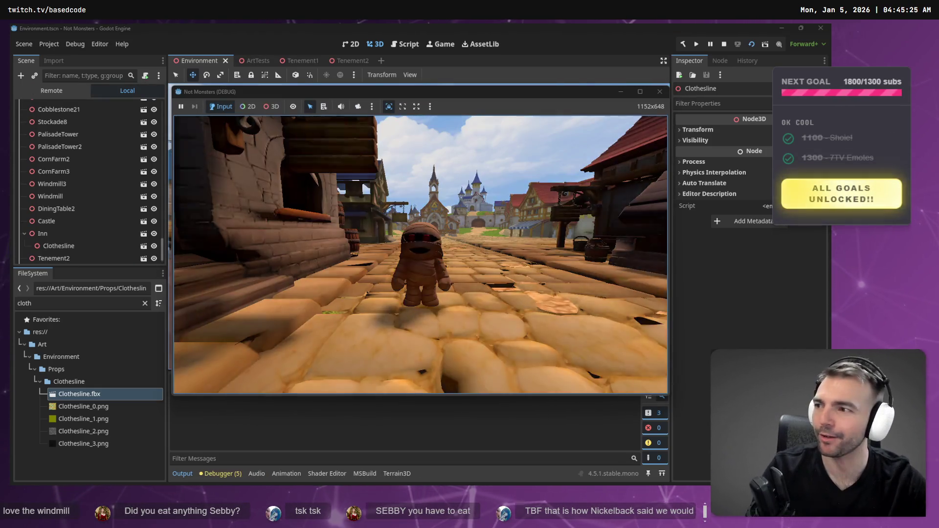
Walk the mummy back and forth beneath the clothesline between the houses, then stop the play-test
key(w)
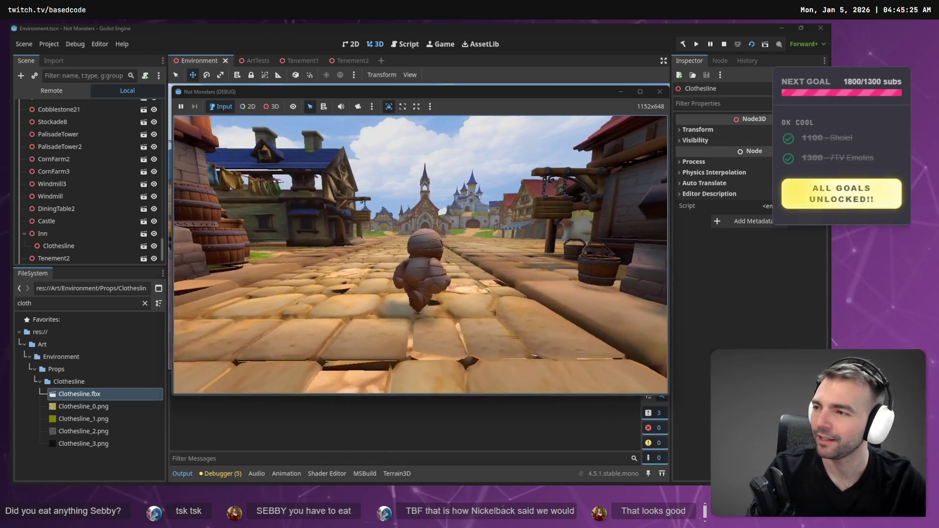
key(a)
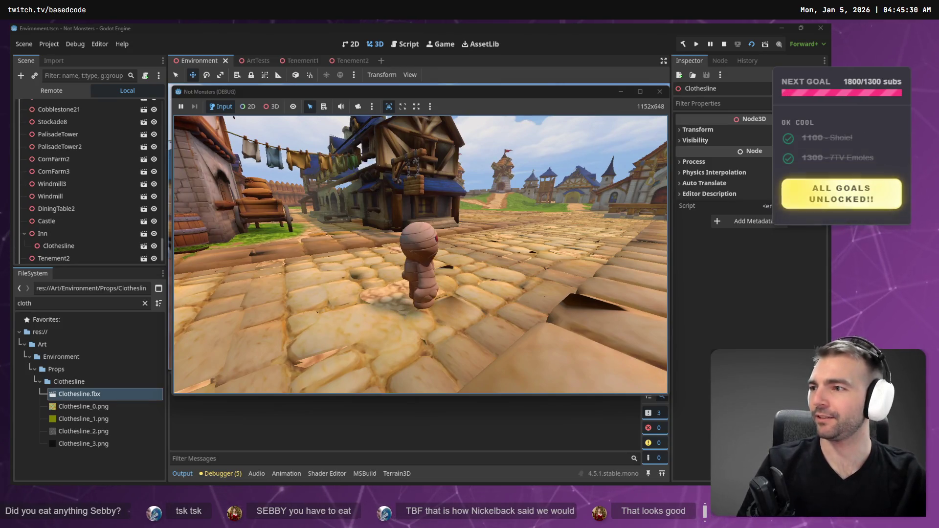
key(w)
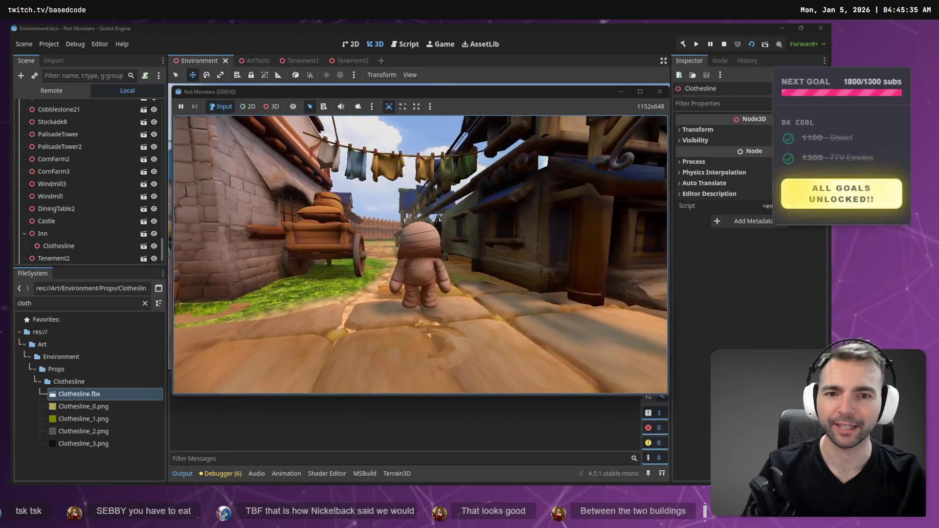
key(s)
key(w)
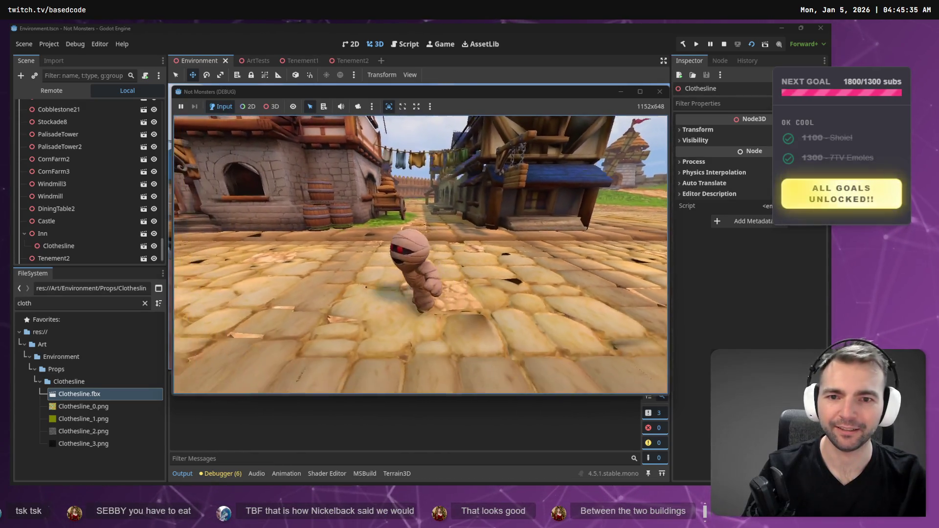
key(d)
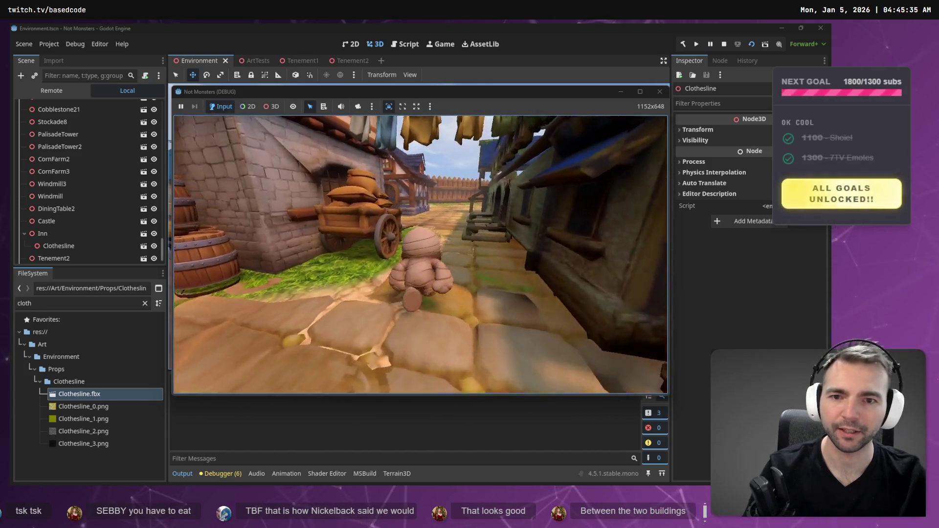
key(s)
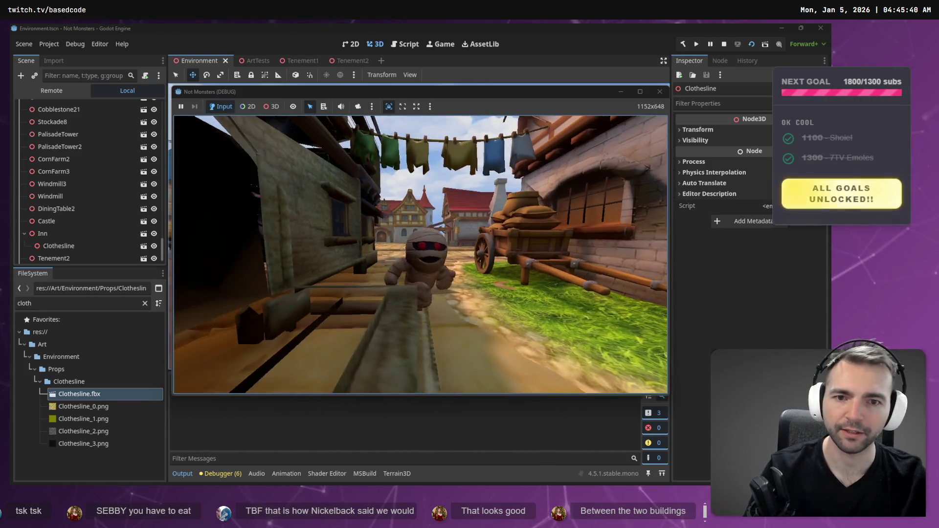
key(s)
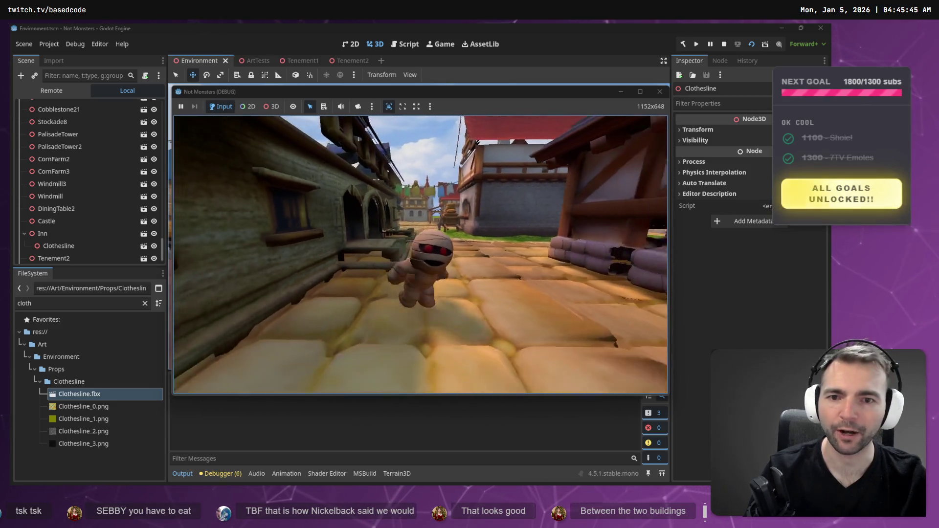
key(F8)
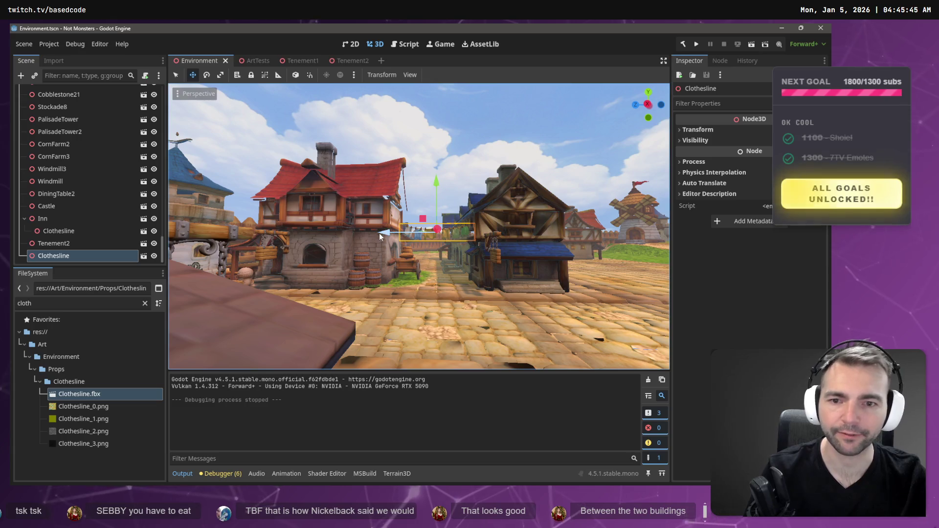
Lower the Clothesline node between the buildings and scale it slightly wider
drag(375, 234, 374, 236)
key(f)
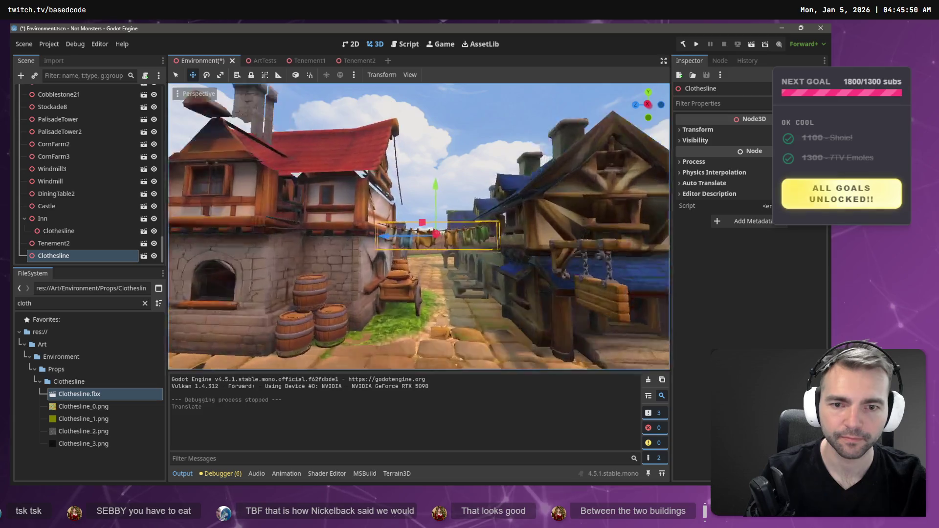
drag(443, 186, 444, 196)
key(f)
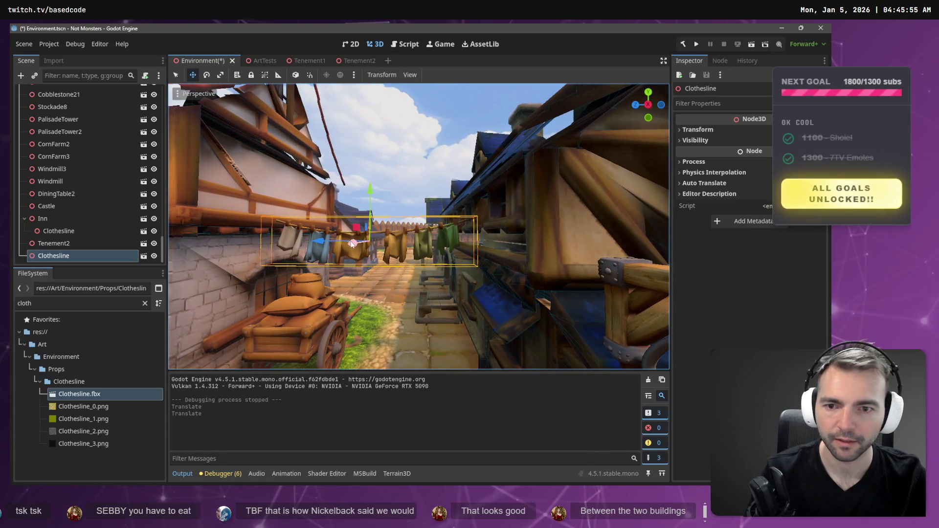
drag(318, 244, 329, 241)
key(w)
drag(379, 188, 381, 195)
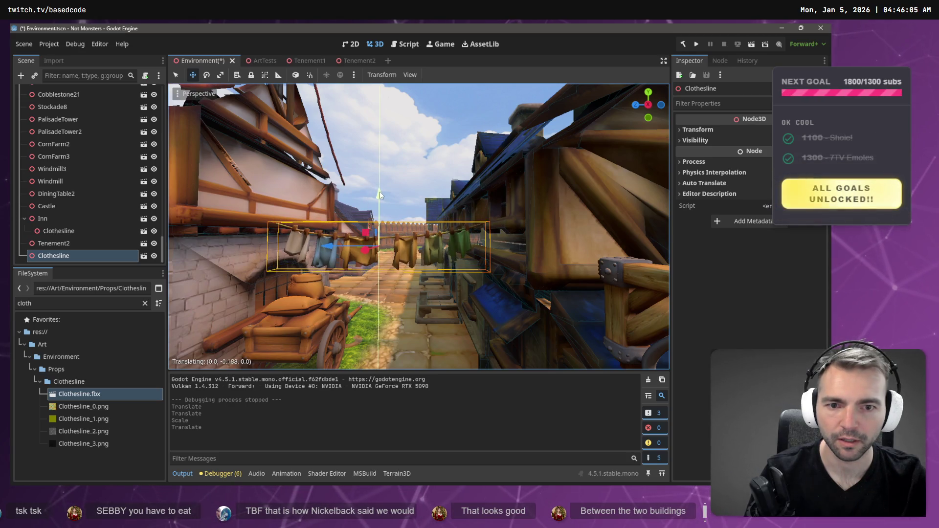
Fly the view over the street to inspect the clothesline, raise it slightly, and save the scene
key(e)
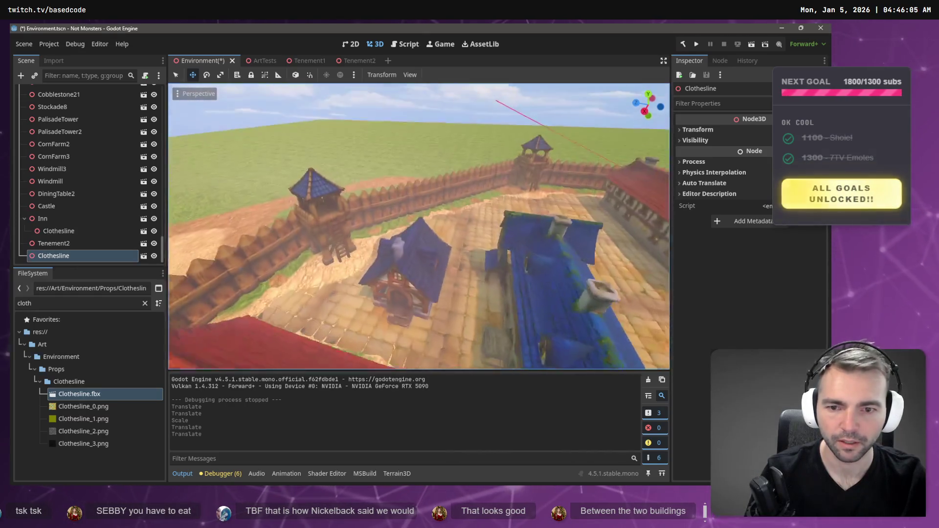
key(w)
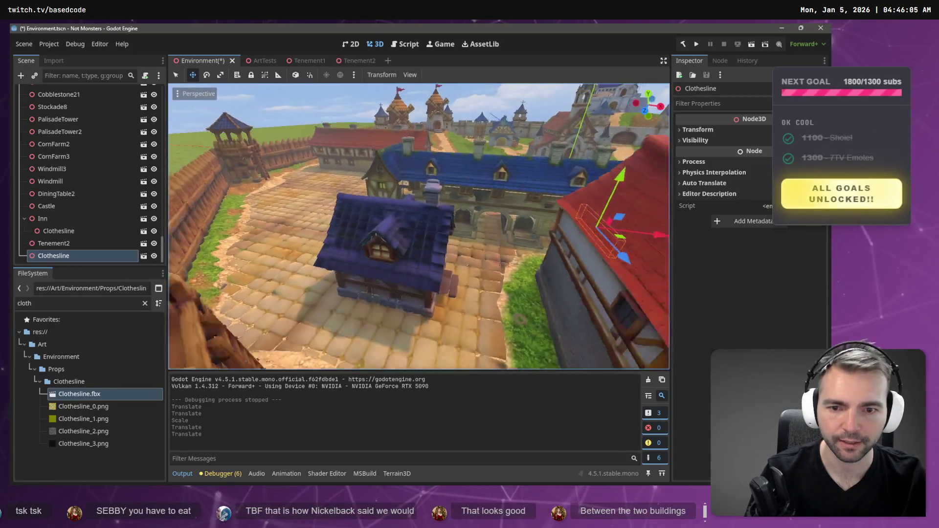
key(s)
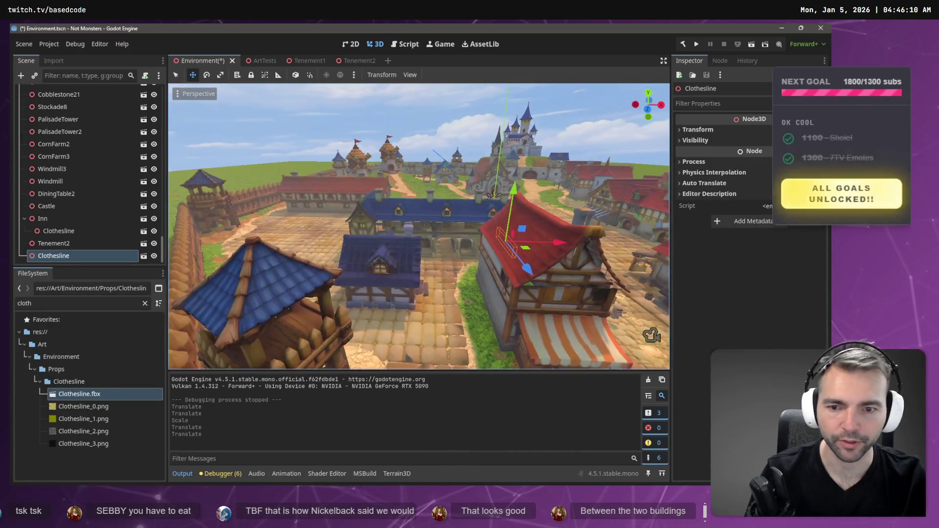
key(w)
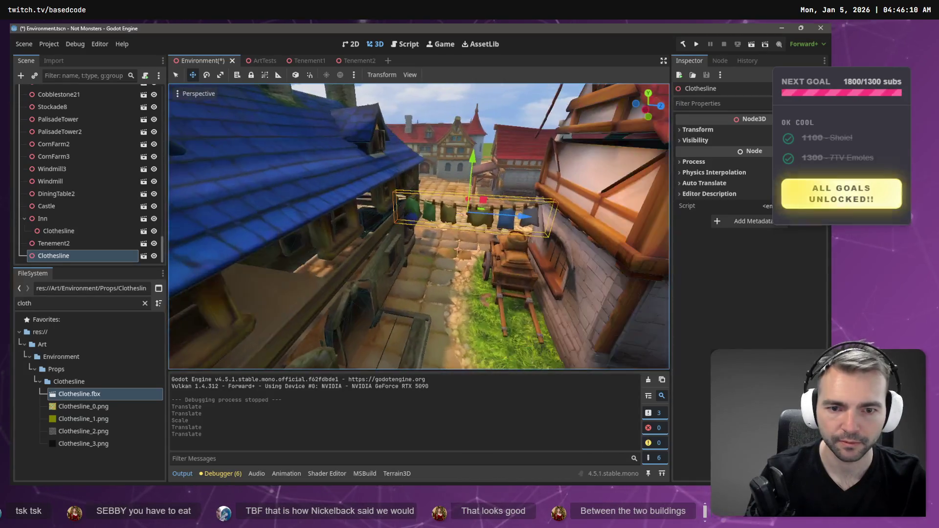
key(s)
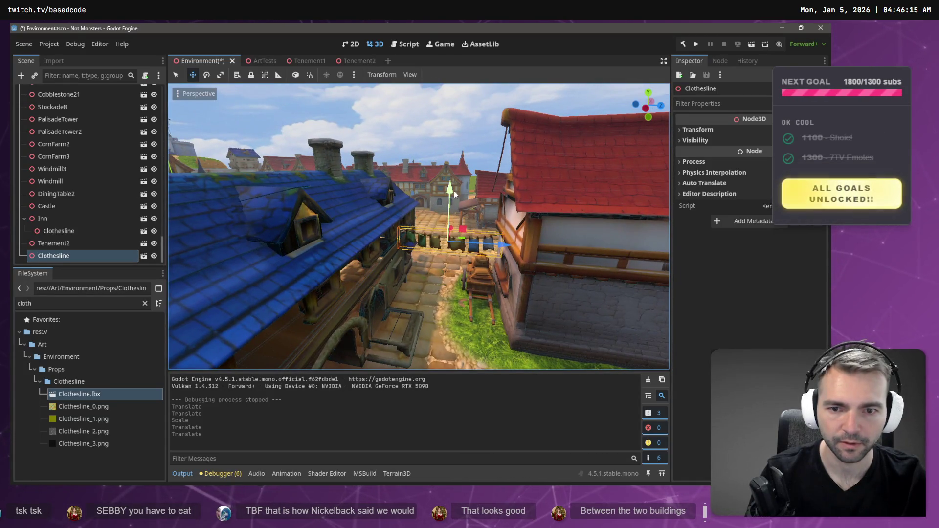
key(w)
key(e)
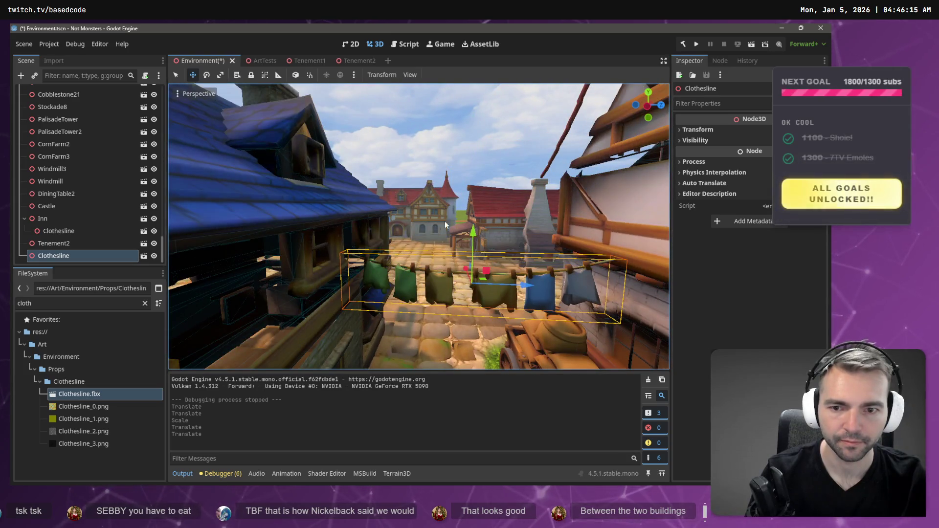
drag(468, 242, 469, 208)
key(F5)
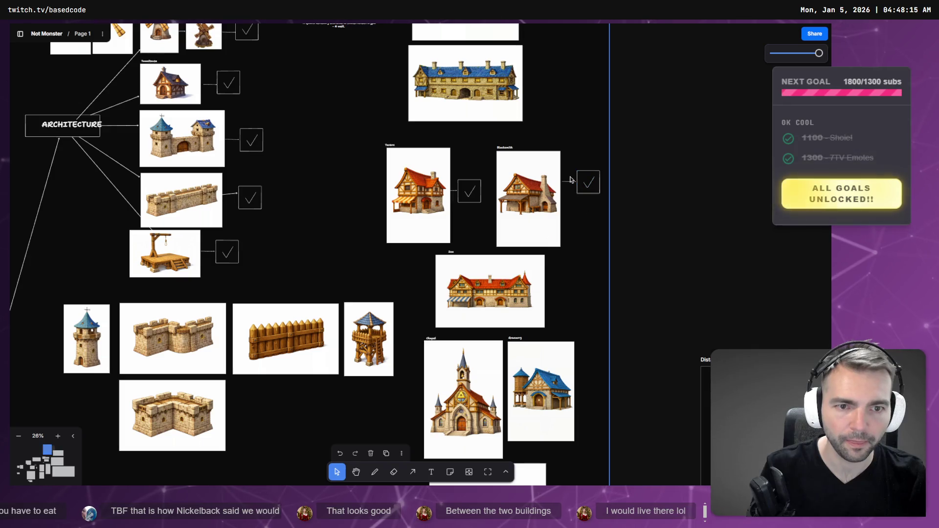
Copy the Blacksmith tick box and line the copy up beside the Inn image
scroll(573, 177, up, 1)
click(585, 207)
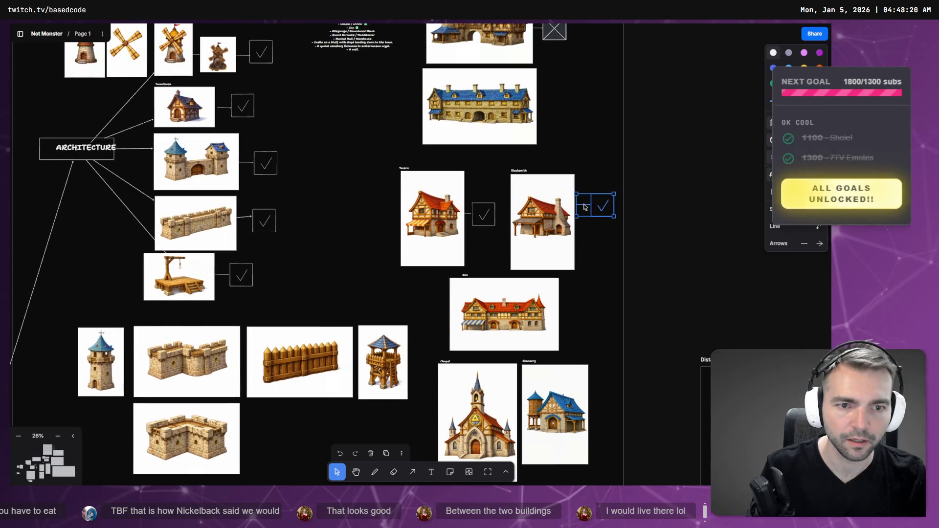
key(ctrl+c)
key(ctrl+v)
drag(571, 327, 572, 319)
click(564, 332)
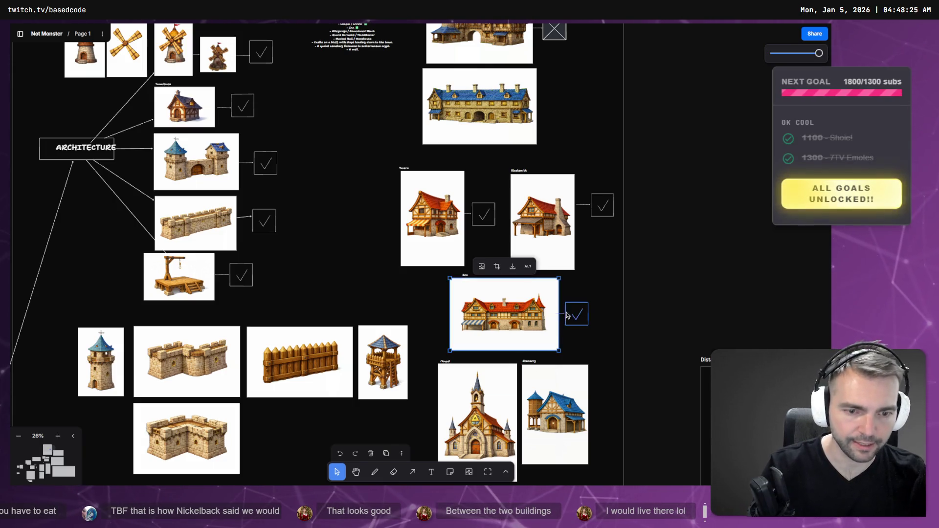
click(582, 310)
drag(582, 308, 584, 306)
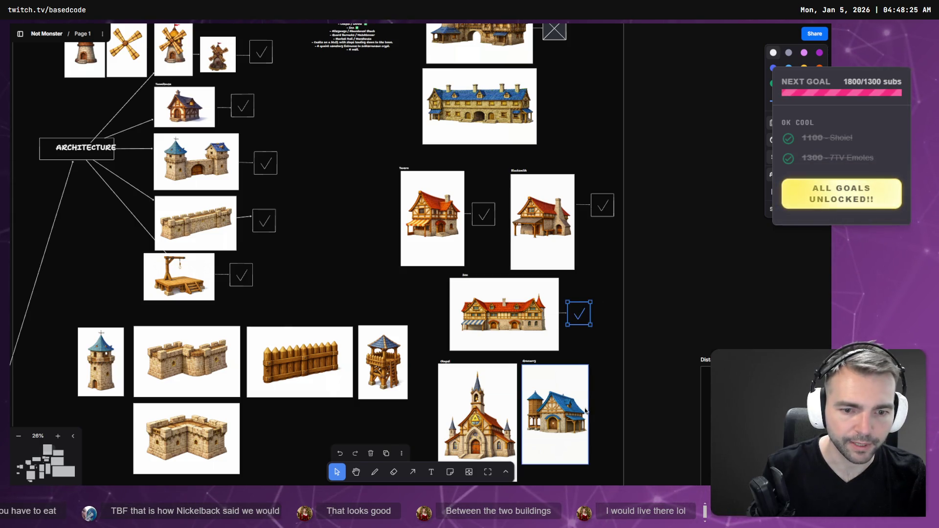
Rearrange the tick box and Chapel image further down the moodboard
scroll(586, 411, down, 3)
click(549, 209)
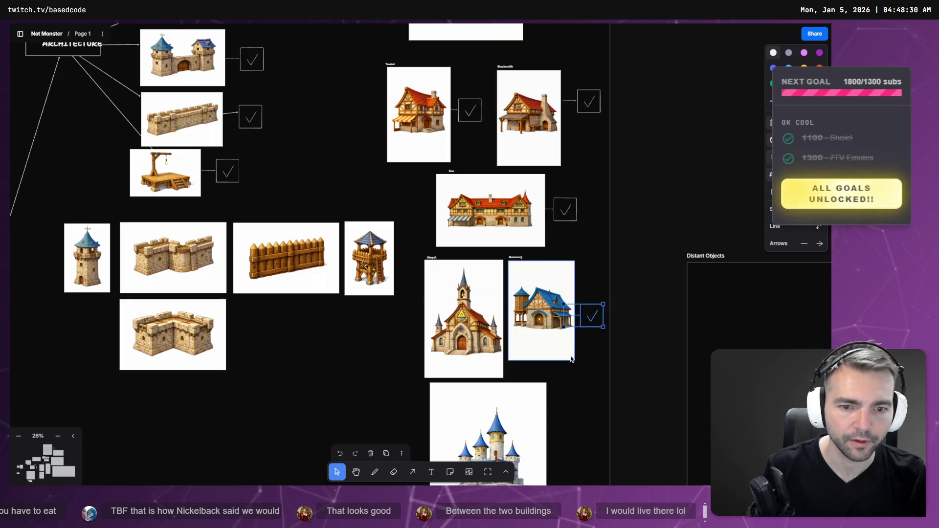
scroll(546, 268, down, 2)
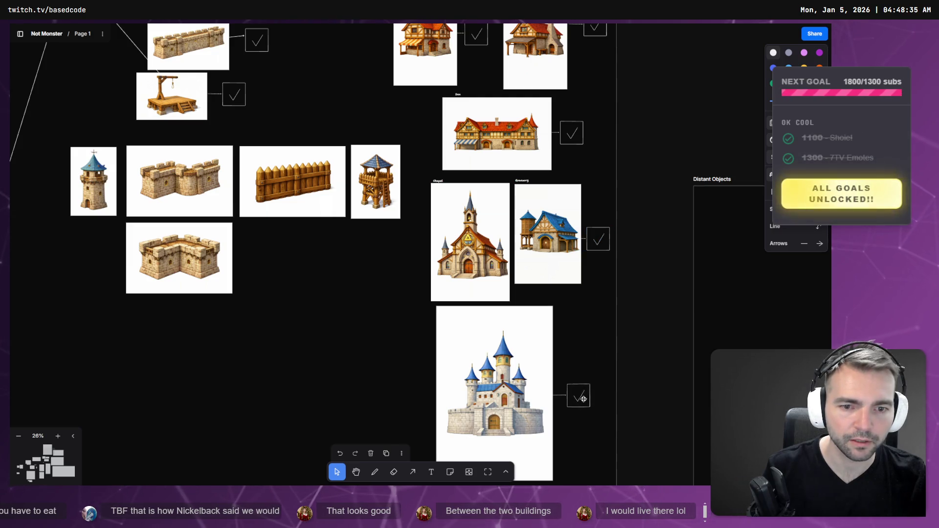
click(504, 231)
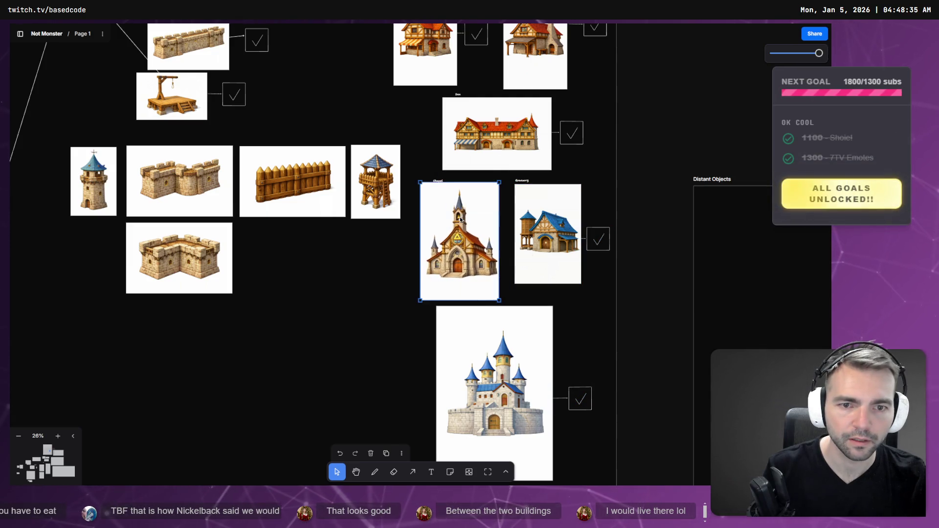
mouse_move(616, 278)
mouse_down()
mouse_move(588, 281)
mouse_move(583, 321)
mouse_move(553, 235)
mouse_move(596, 298)
mouse_up()
Move the Granary image slightly right and select its tick box
click(526, 233)
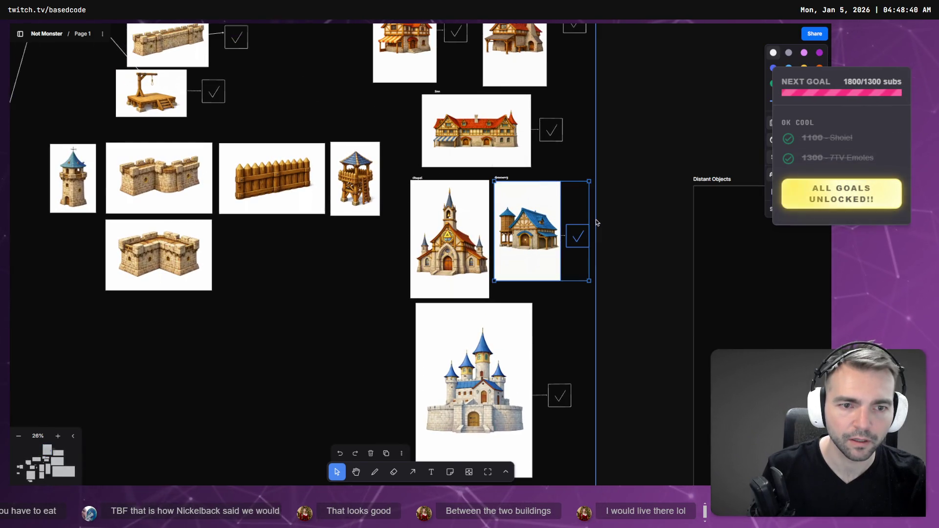
drag(595, 226, 631, 228)
click(538, 237)
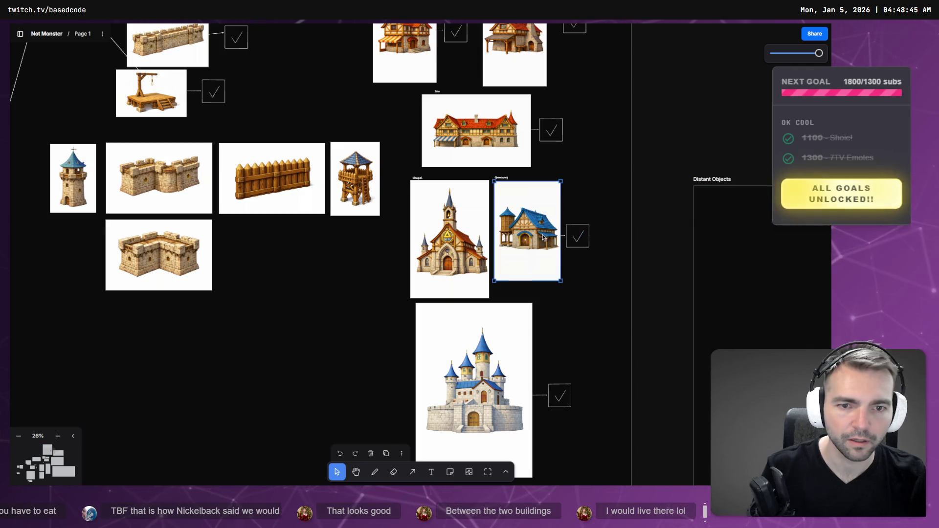
drag(539, 237, 563, 239)
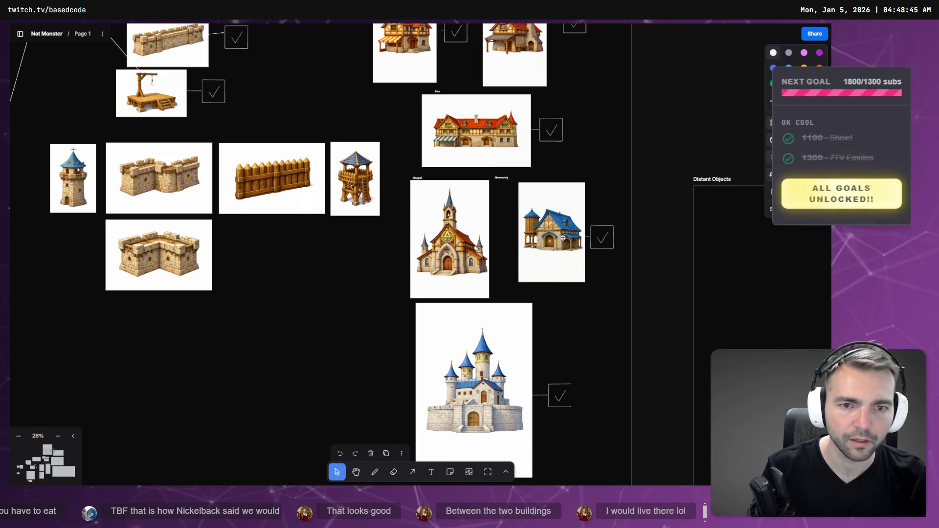
click(499, 178)
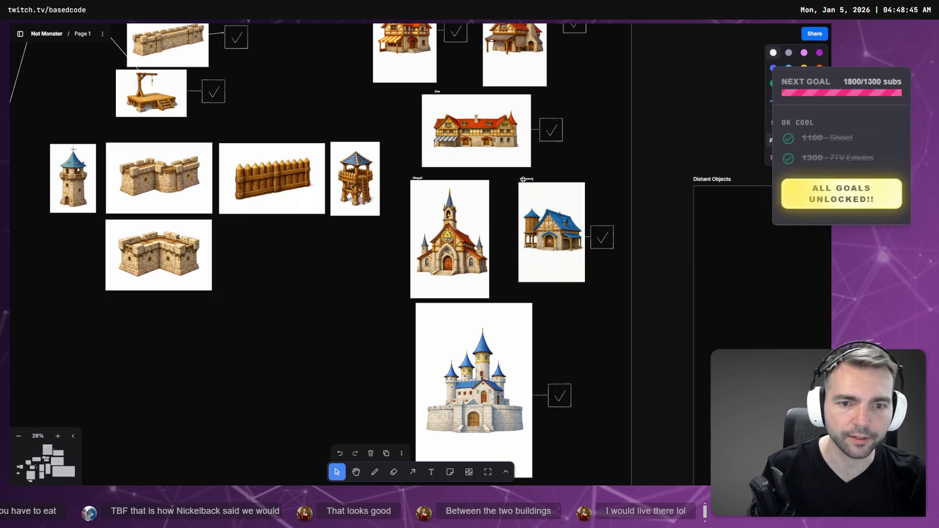
click(603, 246)
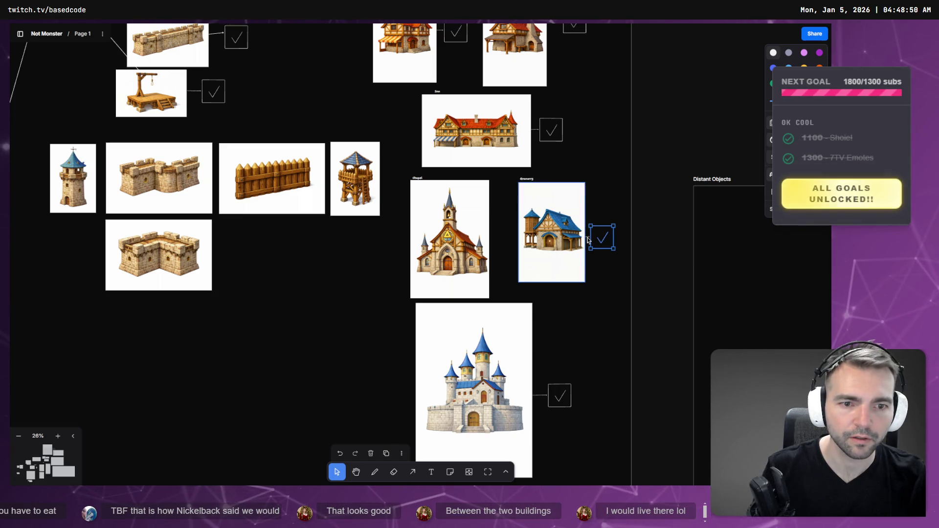
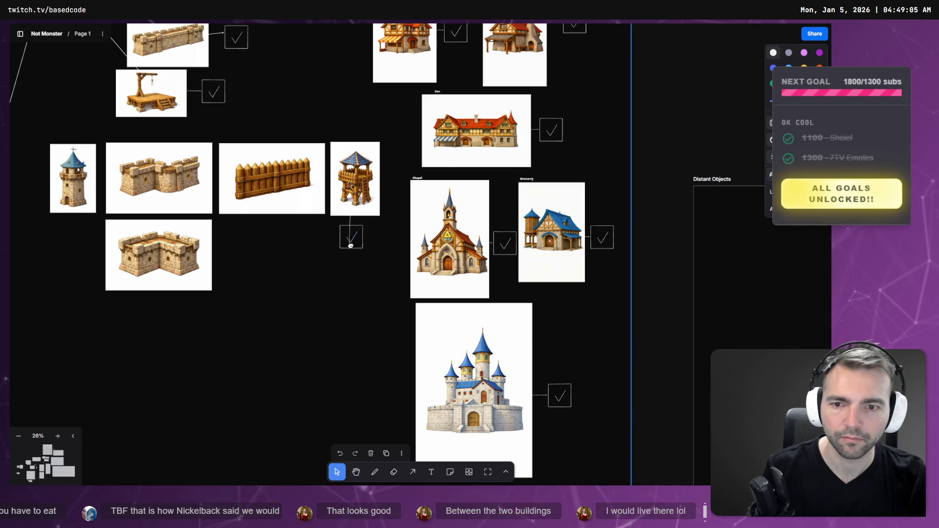
Rearrange the fence, small tower and two wall images into one fortification cluster beside the watchtower
click(315, 279)
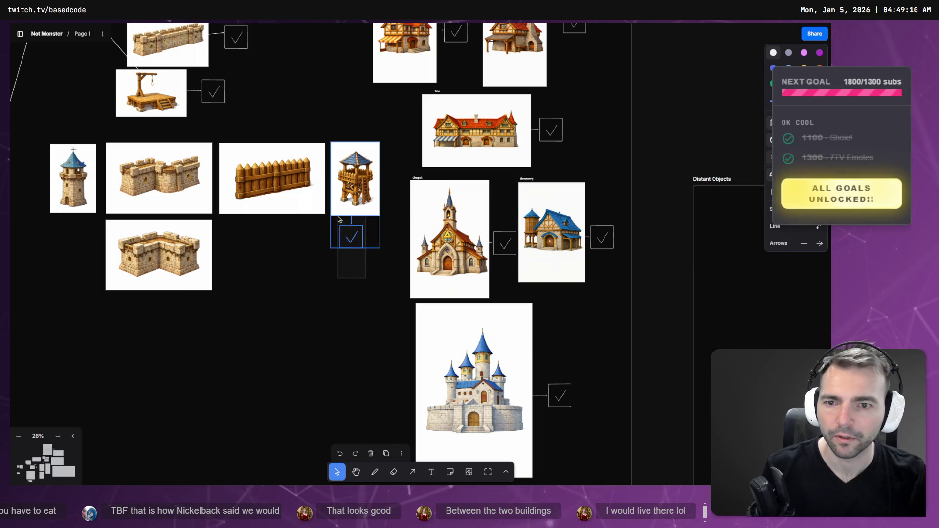
scroll(328, 286, down, 3)
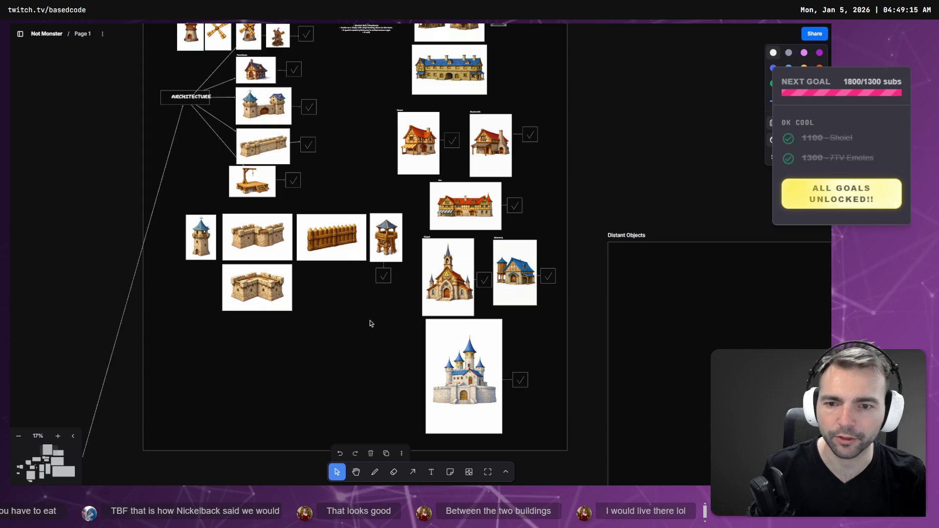
drag(370, 320, 368, 257)
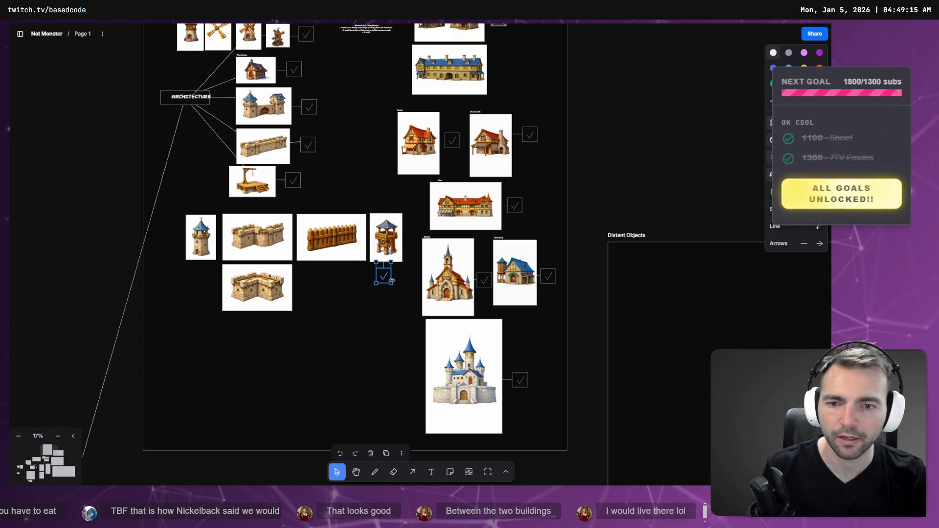
mouse_move(338, 222)
mouse_down()
mouse_move(227, 283)
mouse_move(186, 293)
mouse_up()
mouse_move(190, 251)
mouse_down()
mouse_move(333, 251)
mouse_move(243, 300)
mouse_up()
drag(275, 235, 236, 235)
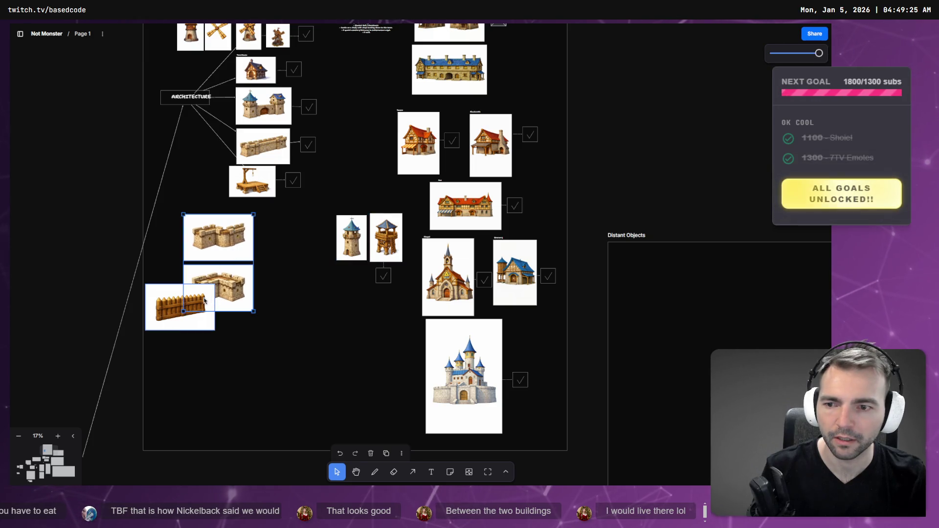
drag(175, 323, 287, 255)
scroll(342, 293, up, 5)
scroll(343, 294, left, 2)
scroll(370, 362, down, 4)
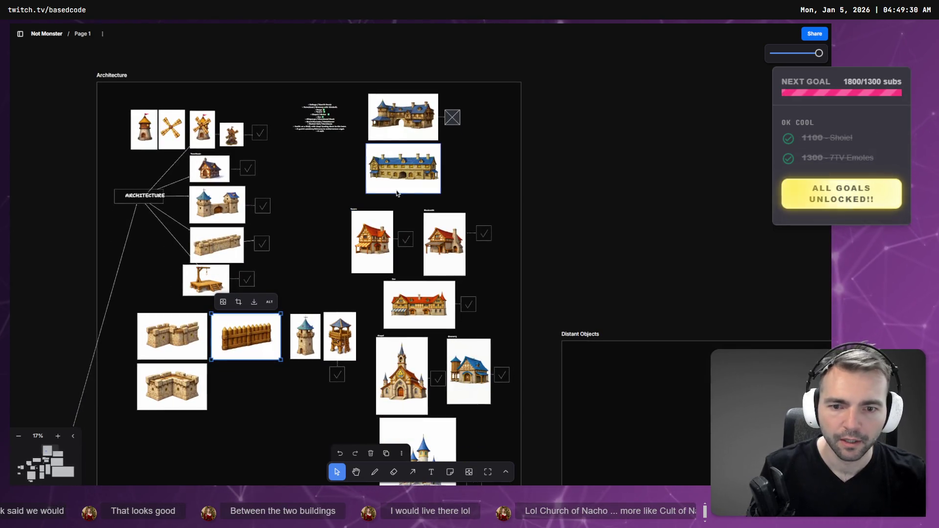
In the browser, look through the ChatGPT chats, then open the Images gallery
key(alt+Tab)
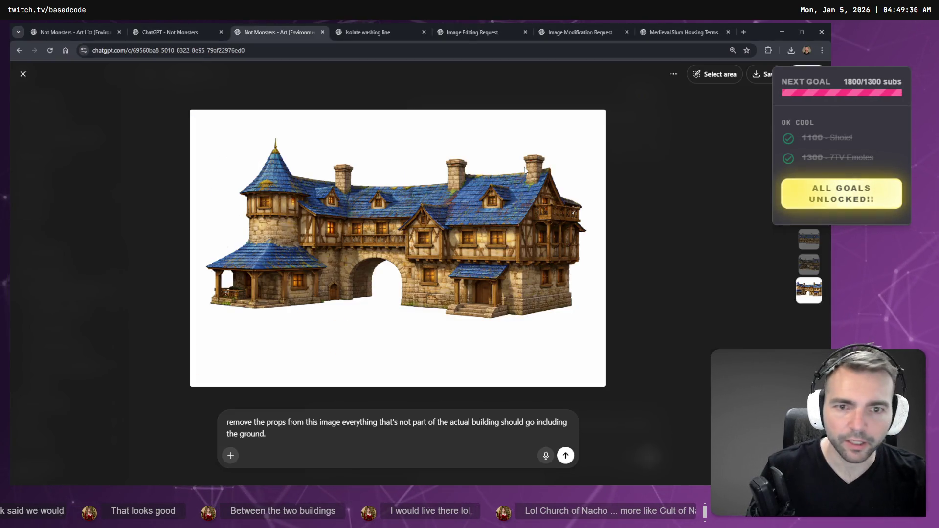
click(348, 25)
click(481, 26)
click(557, 25)
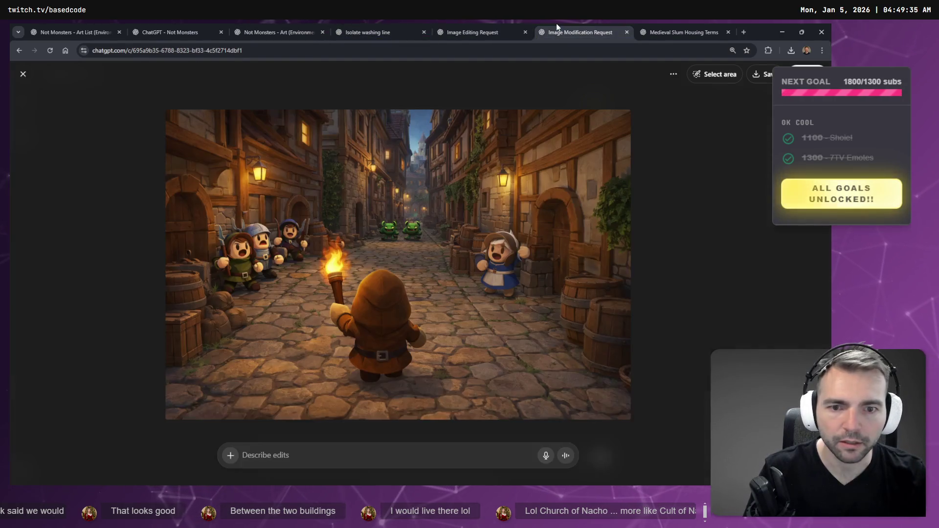
click(680, 27)
click(372, 27)
click(279, 27)
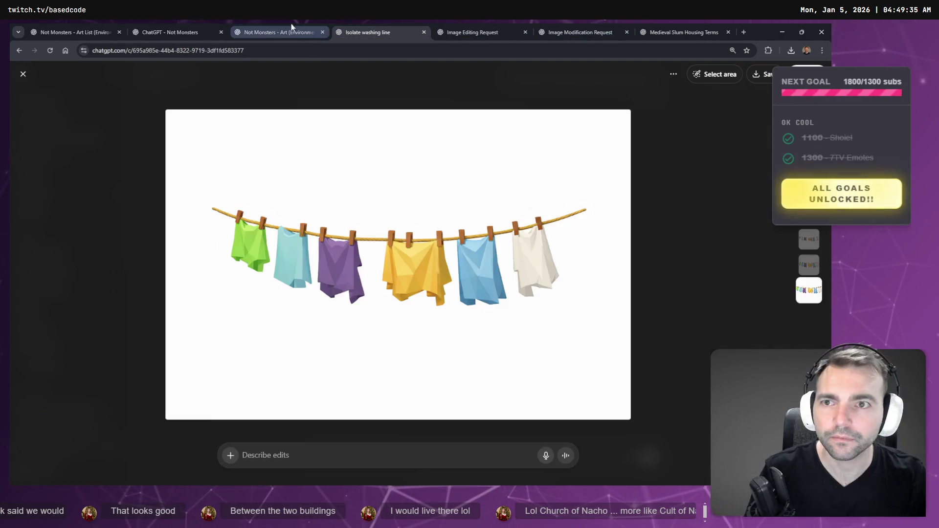
click(205, 24)
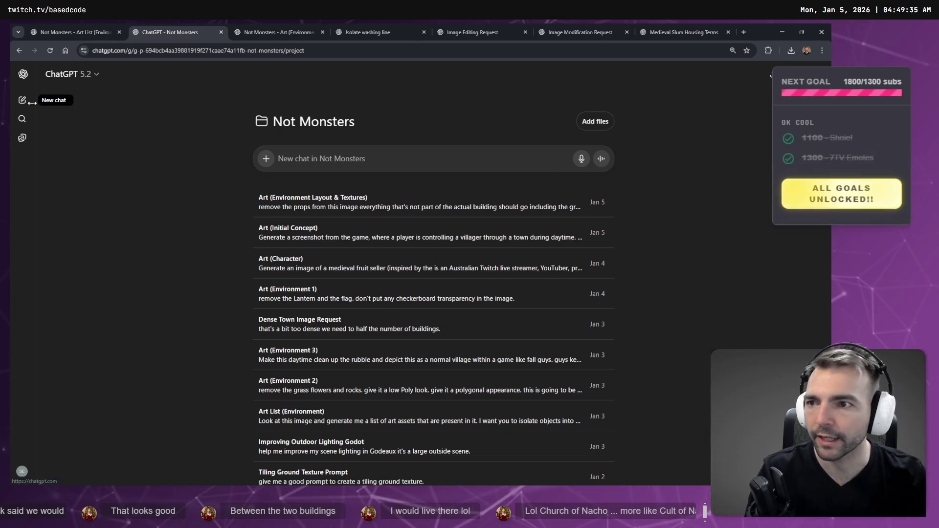
click(22, 74)
click(46, 162)
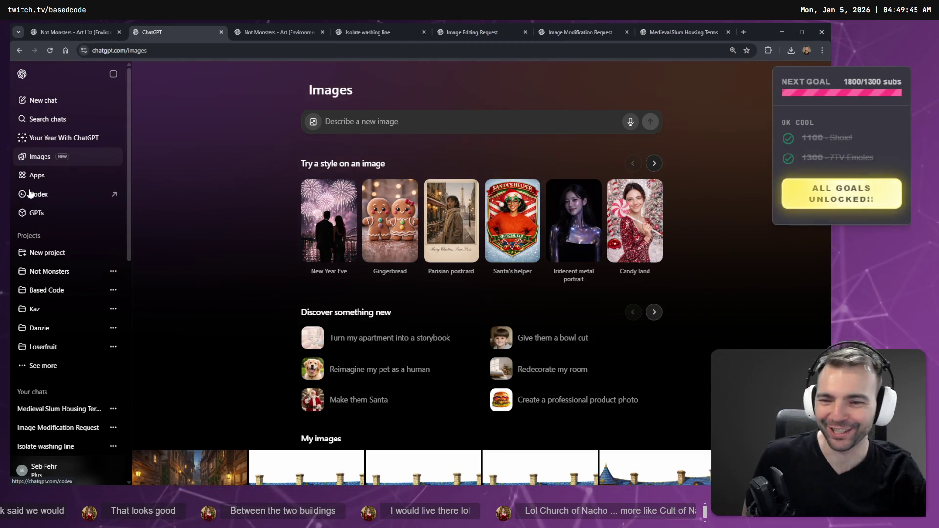
Find the orange-roofed boarding house version without clotheslines and copy the image
scroll(313, 266, down, 5)
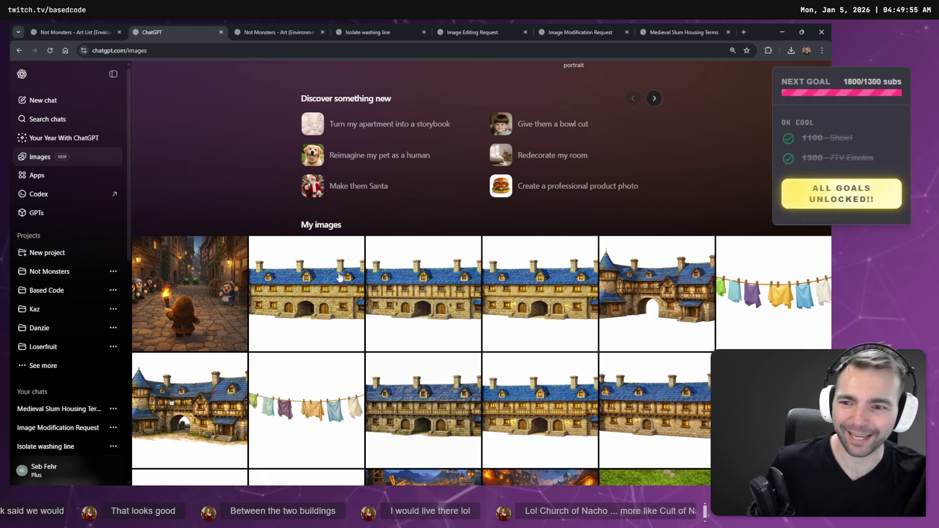
scroll(349, 281, down, 3)
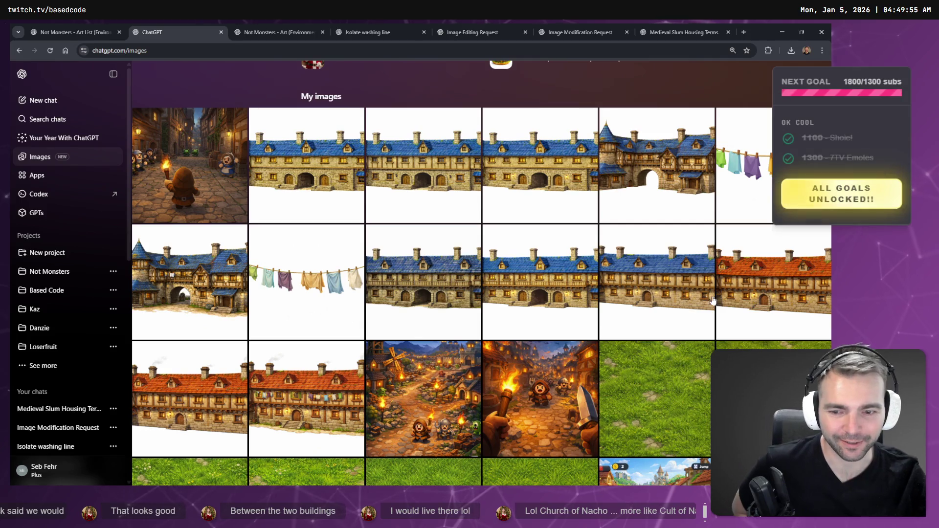
click(338, 396)
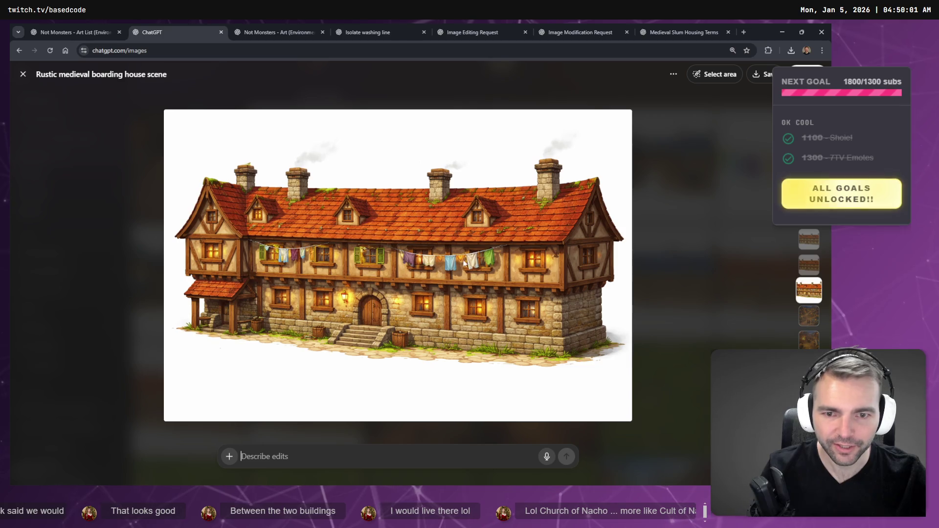
key(Escape)
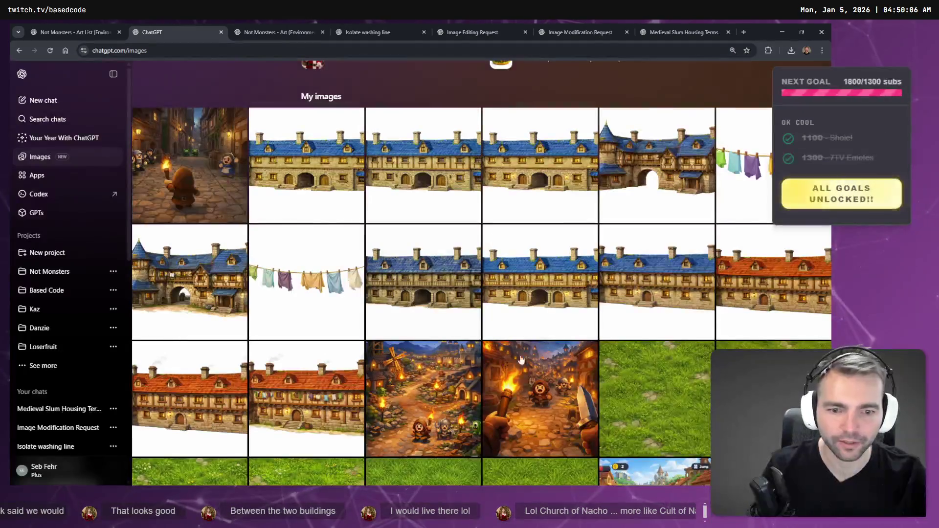
click(766, 277)
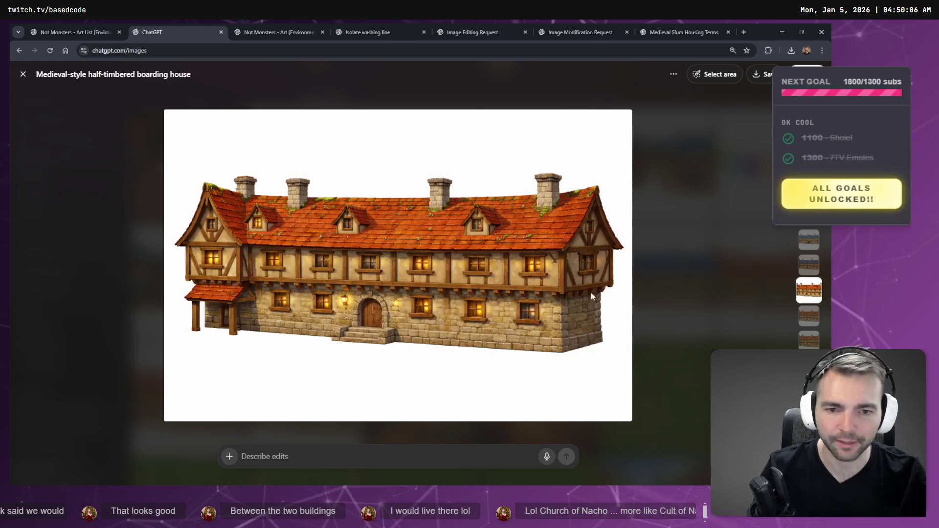
key(Escape)
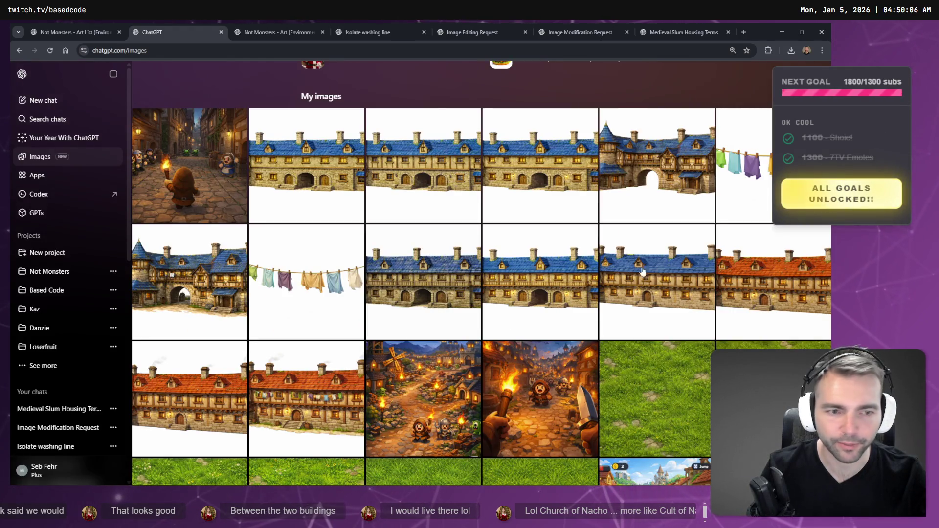
click(741, 264)
right_click(515, 262)
click(556, 293)
key(alt+Tab)
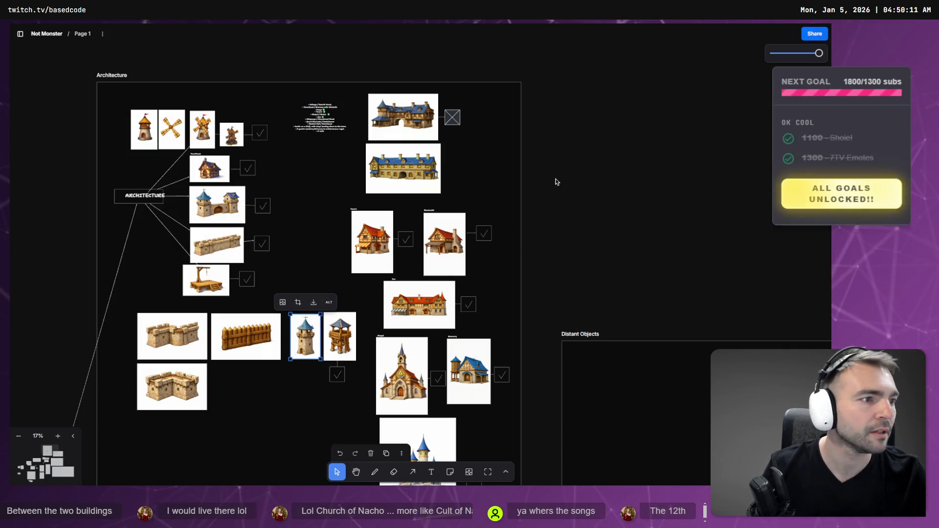
key(alt+Tab)
key(w)
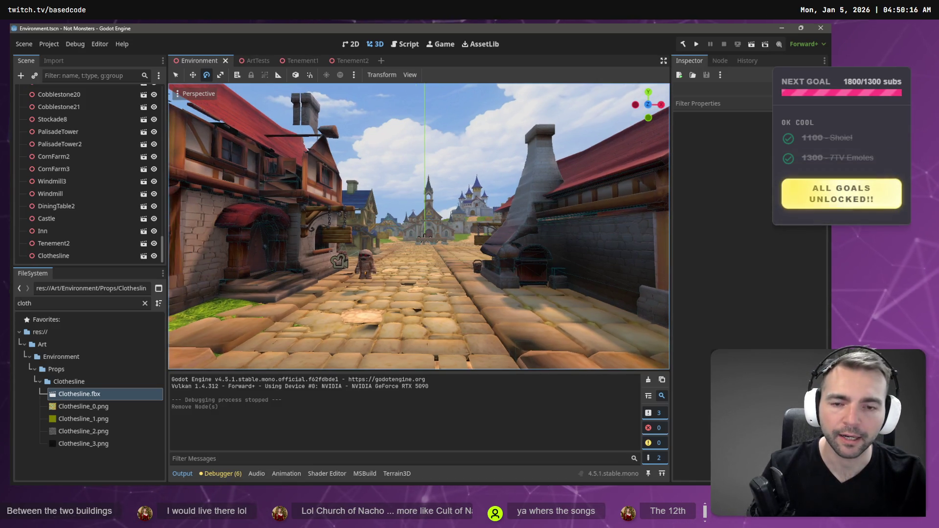
key(s)
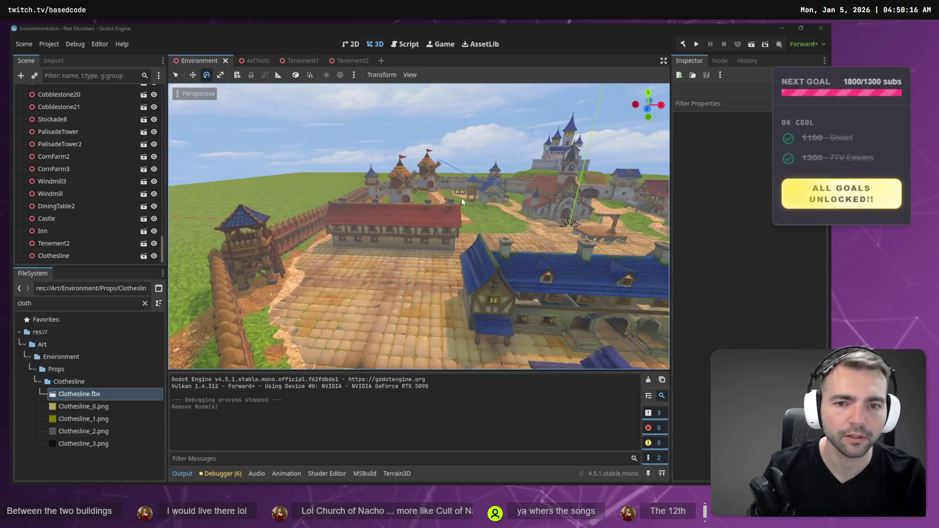
key(alt+Tab)
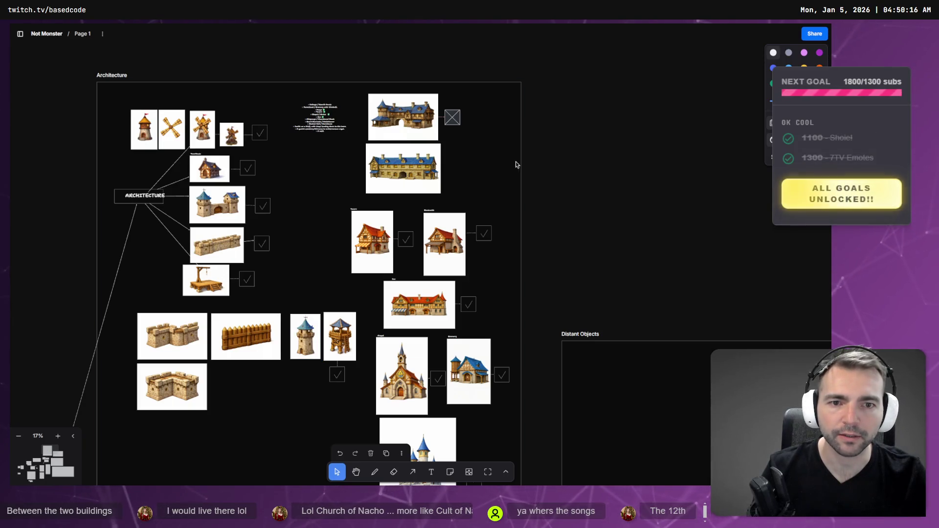
drag(521, 163, 669, 171)
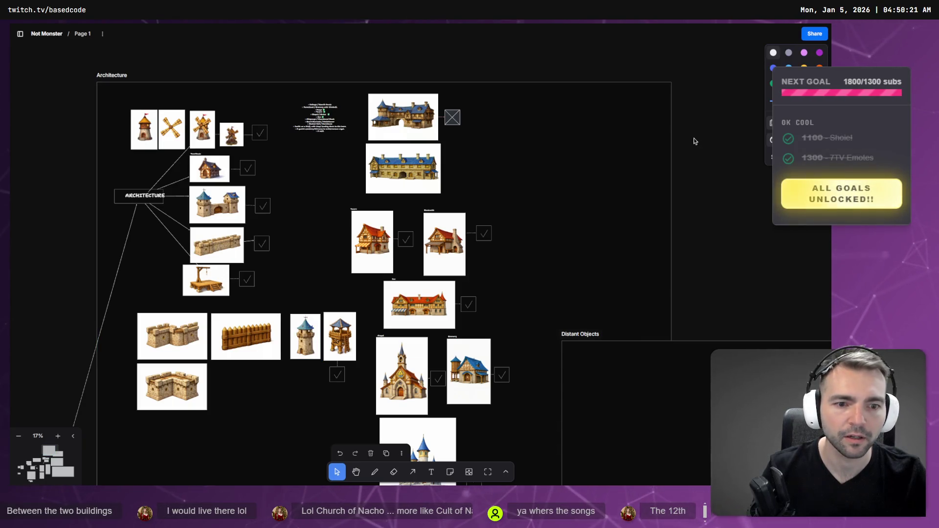
Paste the boarding house image beside the blue-roofed building, then copy it again from ChatGPT
key(ctrl+v)
mouse_move(427, 220)
mouse_down()
mouse_move(496, 189)
mouse_move(512, 156)
mouse_up()
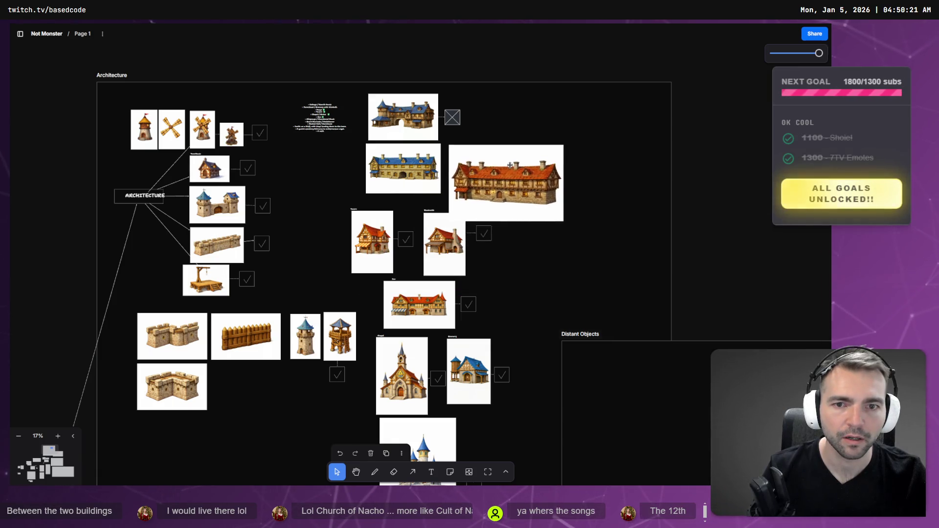
key(alt+Tab)
key(alt+Tab)
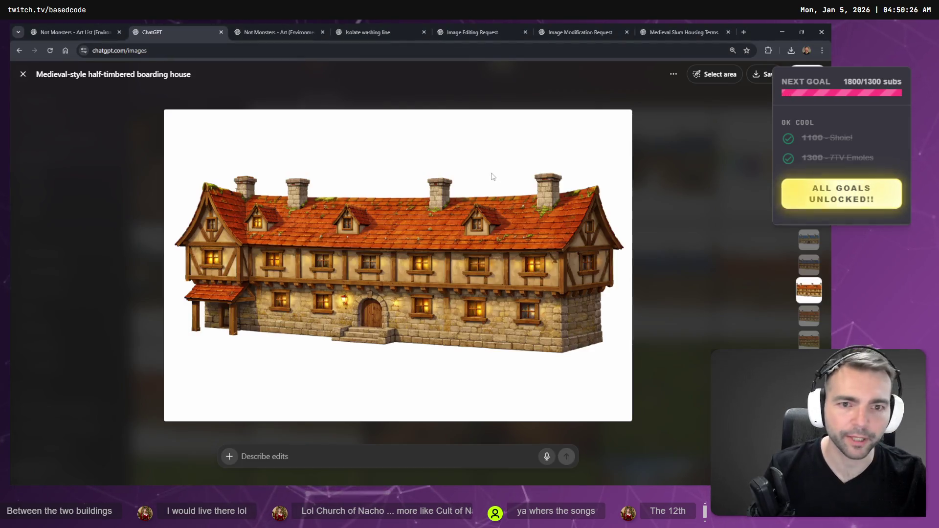
key(alt+Tab)
key(alt+Tab)
right_click(472, 191)
click(486, 224)
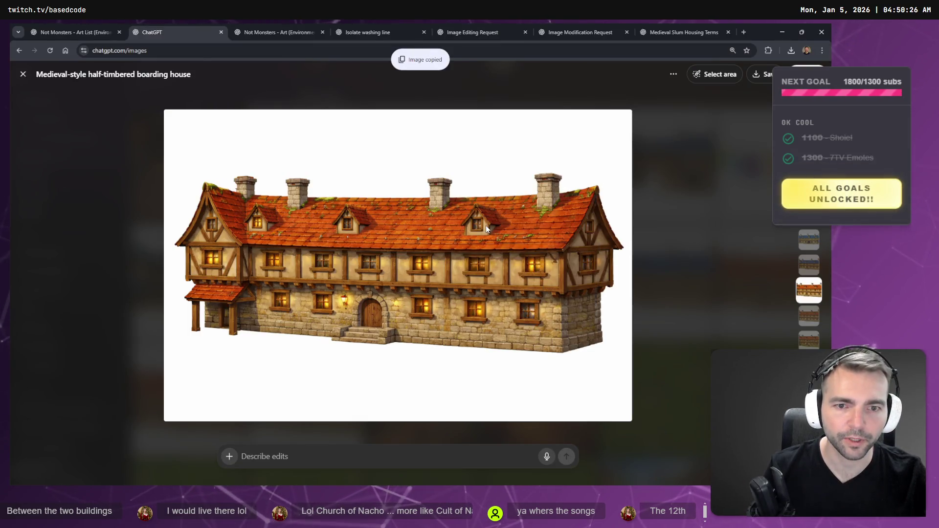
key(alt+Tab)
key(alt+Tab)
Replace the earlier copy with a fresh paste, shrink it to match its neighbours, and shift the frame left
click(521, 177)
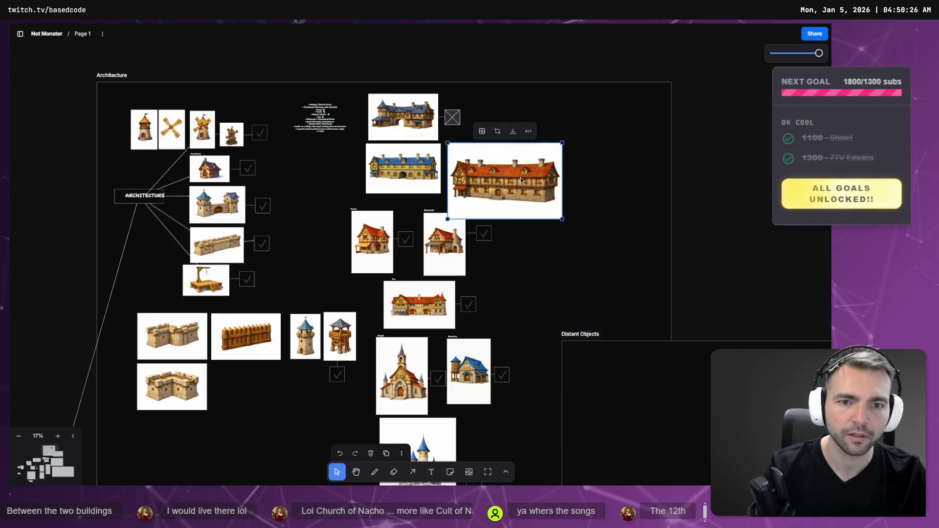
key(Delete)
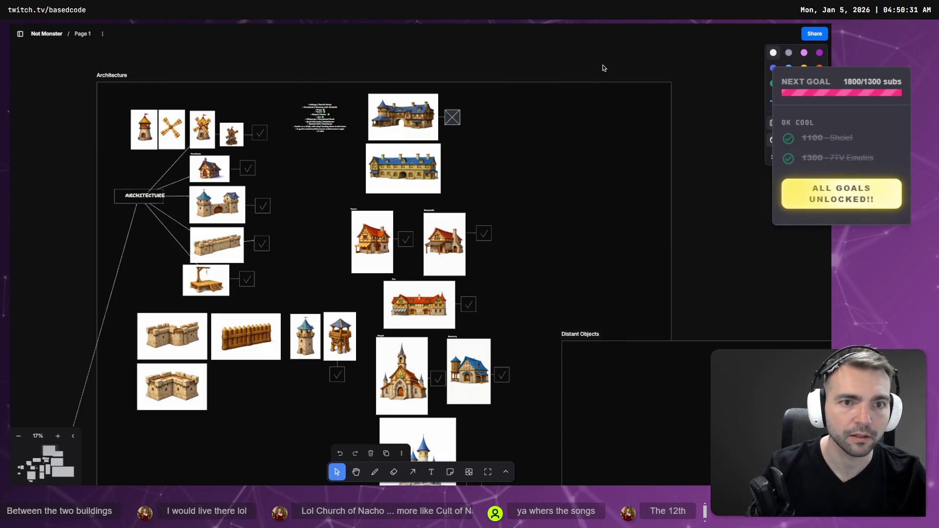
key(ctrl+v)
drag(430, 271, 522, 193)
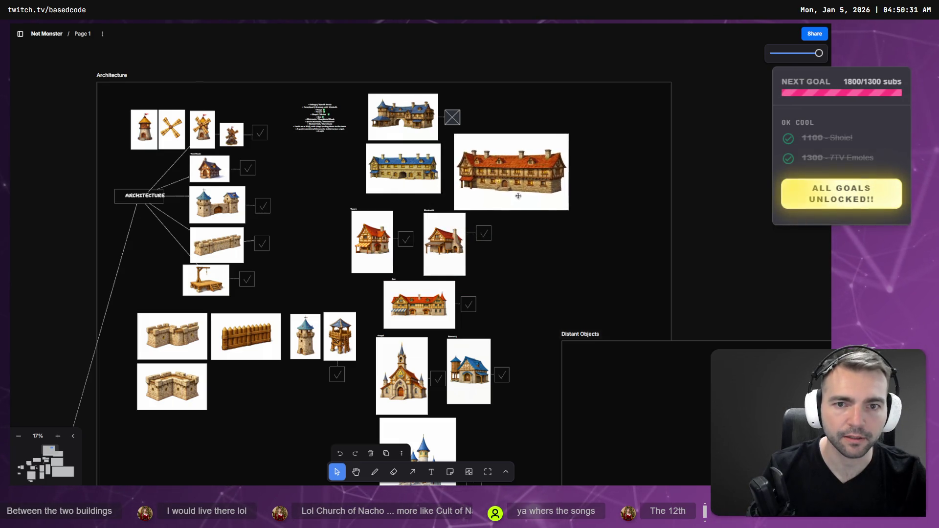
drag(569, 211, 501, 167)
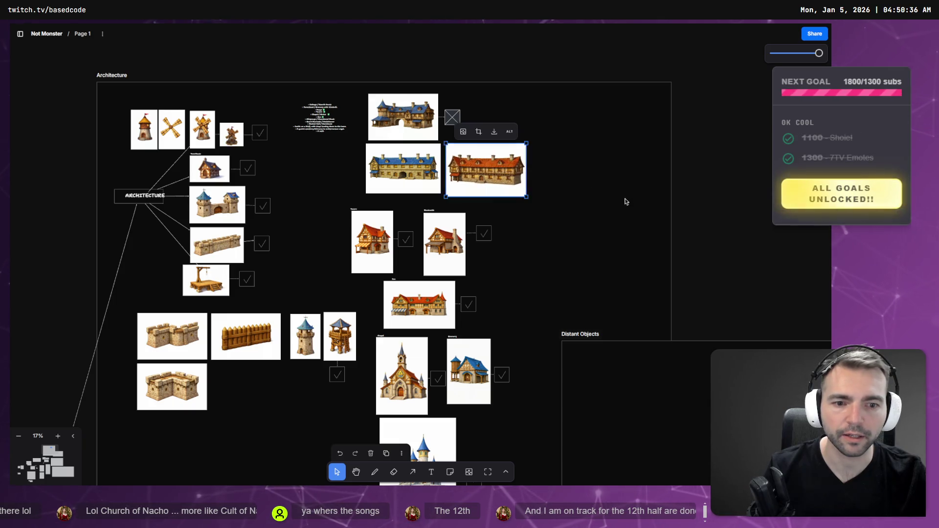
scroll(624, 201, down, 5)
mouse_move(469, 157)
mouse_down()
mouse_move(392, 150)
mouse_move(461, 154)
mouse_move(483, 170)
mouse_up()
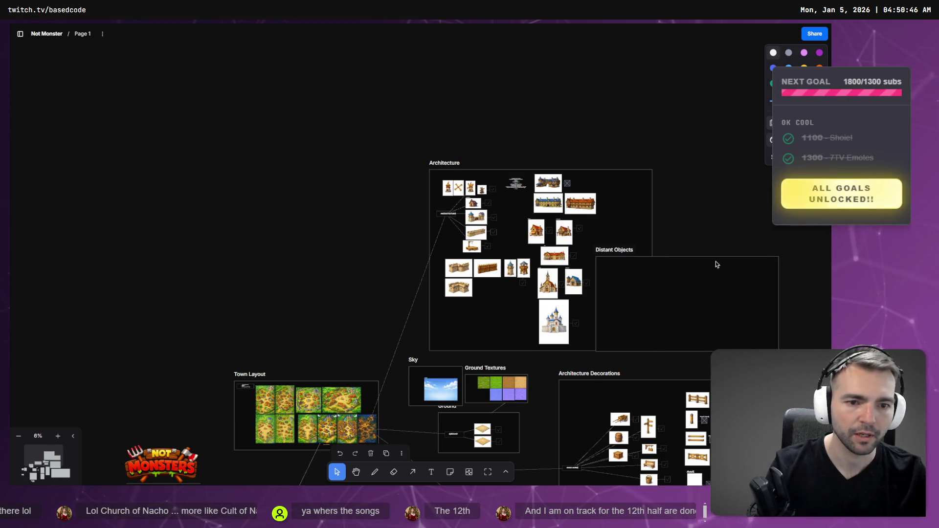
Move the castle image into the Distant Objects frame and shift that frame right
mouse_move(548, 325)
mouse_down()
mouse_move(628, 288)
mouse_move(610, 288)
mouse_up()
click(674, 262)
drag(674, 262, 755, 255)
Pull the Architecture frame's right and bottom edges inward around its images
click(565, 319)
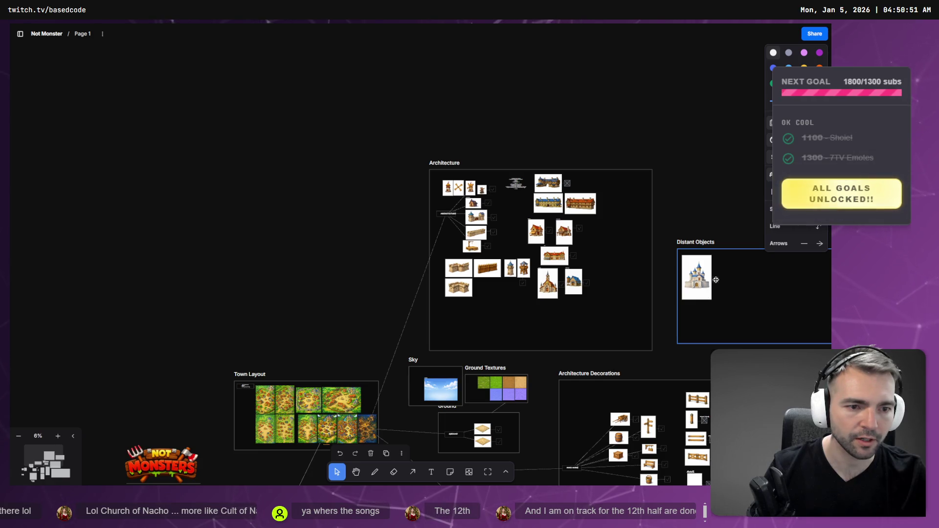
click(714, 214)
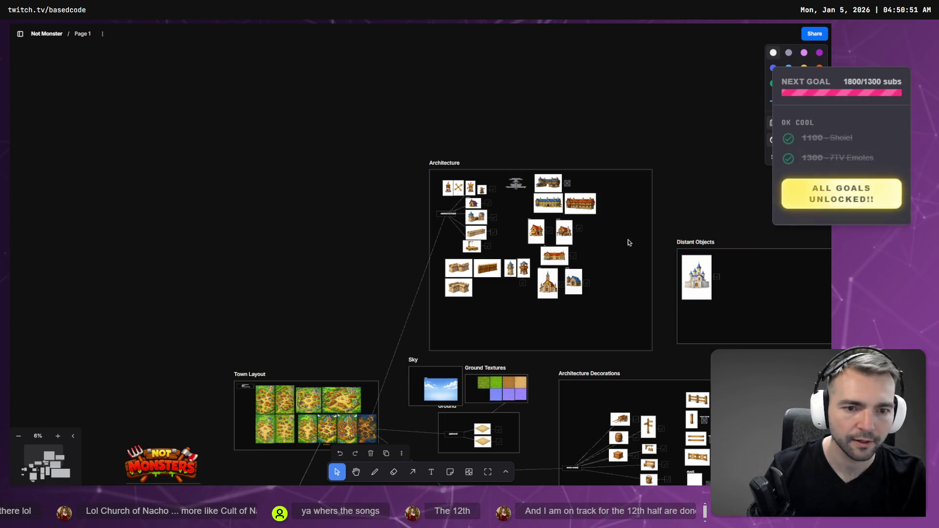
mouse_move(643, 239)
mouse_down()
mouse_move(585, 239)
mouse_move(598, 239)
mouse_up()
drag(544, 350, 555, 307)
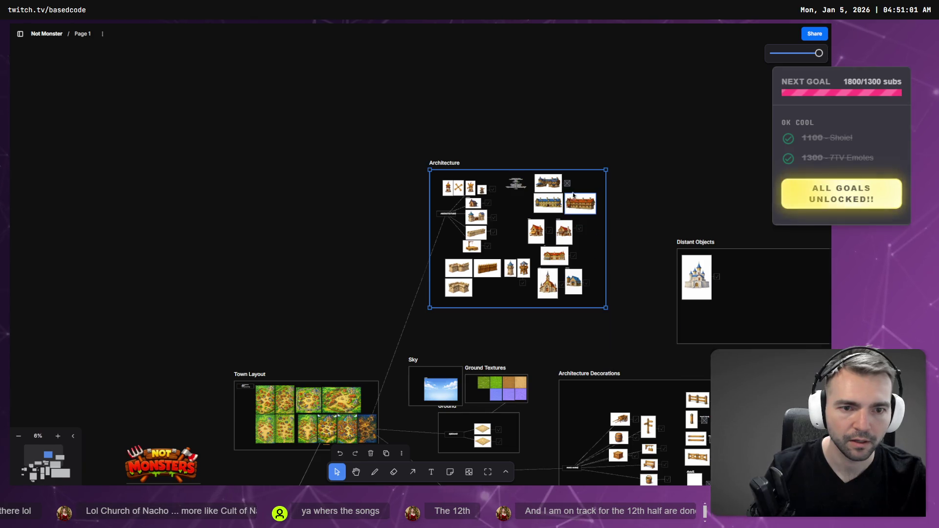
Try a copied placeholder box beside the red building, then delete it
scroll(574, 195, up, 5)
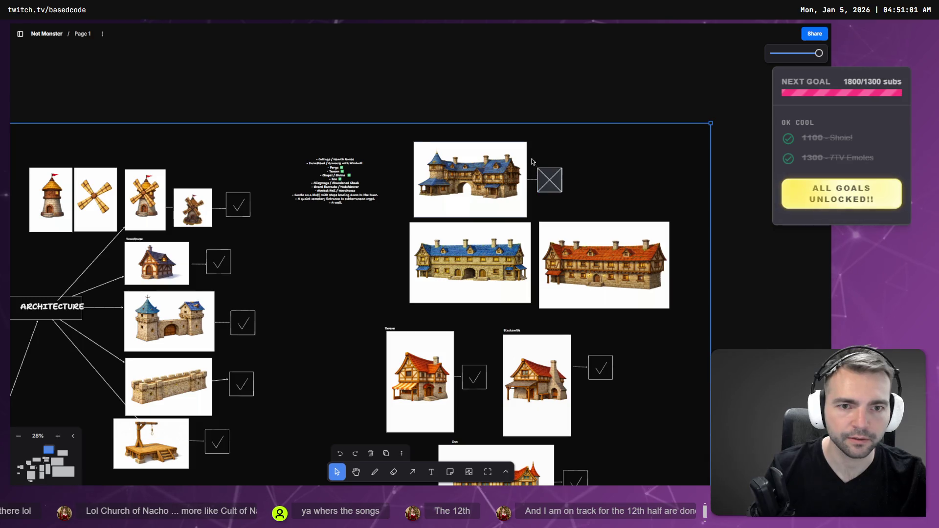
click(538, 182)
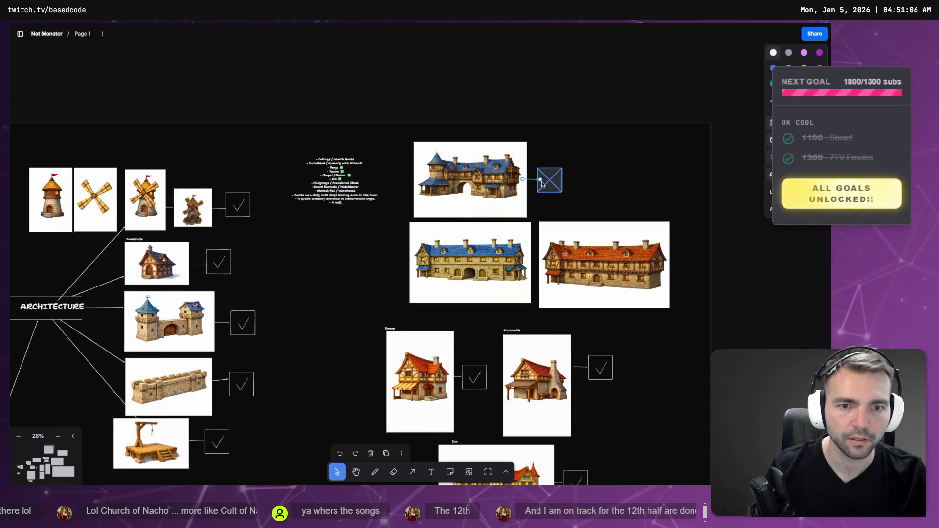
key(ctrl+c)
key(ctrl+v)
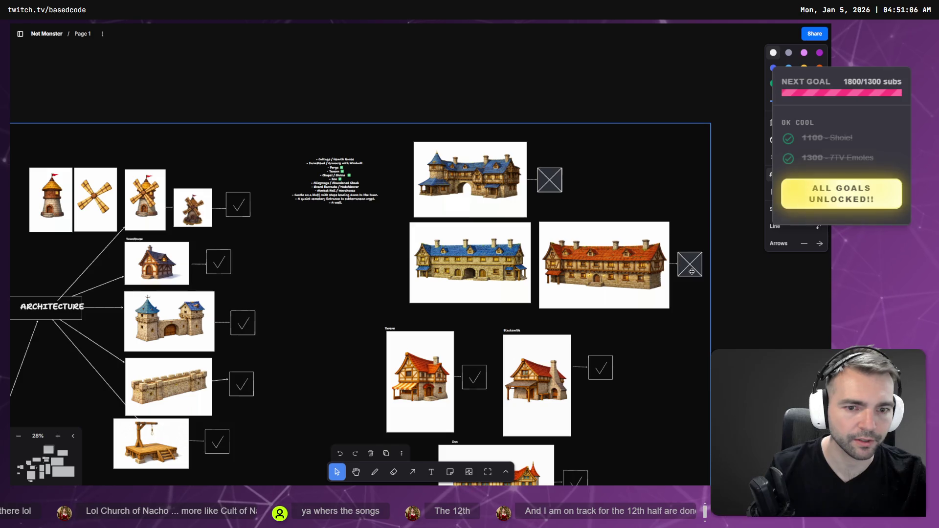
drag(692, 271, 685, 279)
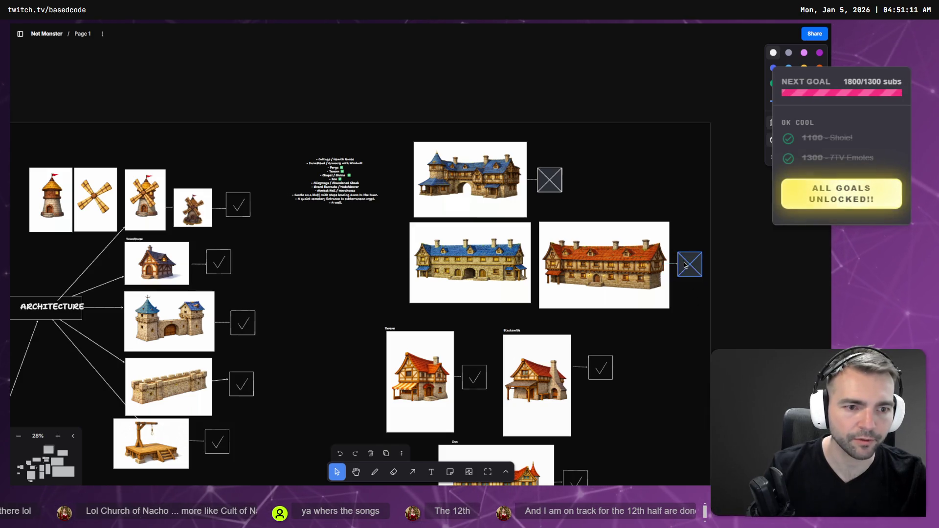
key(Delete)
Place copies of the Blacksmith check box beside the red-roofed and blue-roofed buildings
click(601, 368)
key(ctrl+c)
key(ctrl+v)
mouse_move(677, 274)
mouse_down()
mouse_move(691, 257)
mouse_move(700, 265)
mouse_up()
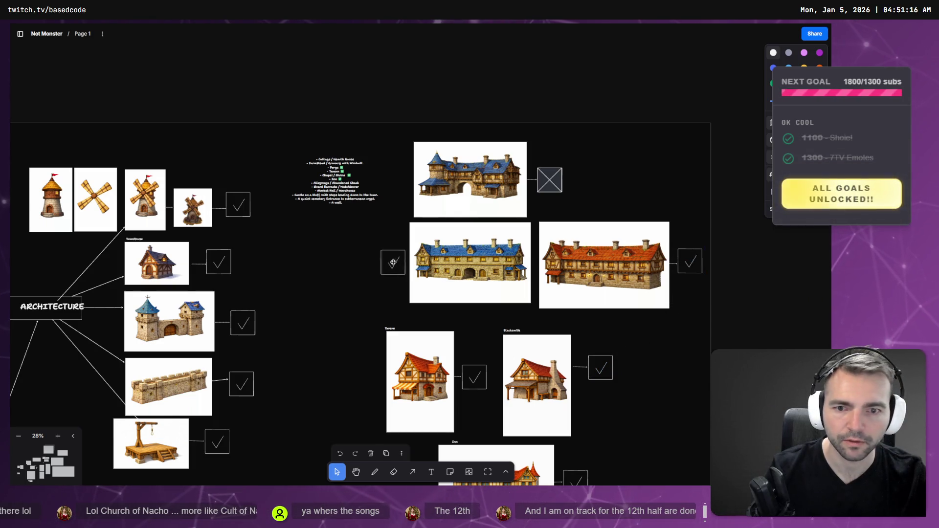
drag(382, 262, 383, 262)
key(a)
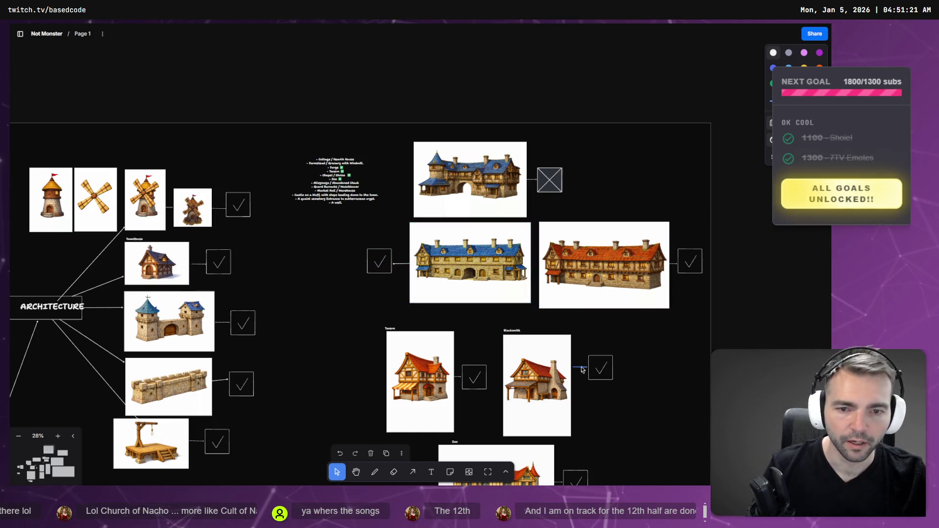
Add a check box beneath the wooden fence, removing the extra duplicate
scroll(624, 349, down, 5)
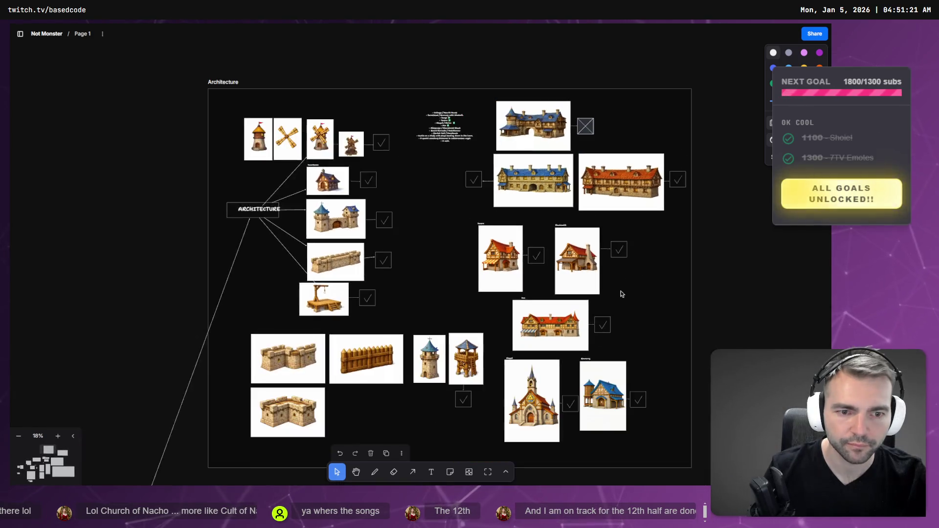
mouse_move(664, 358)
mouse_down()
mouse_move(656, 252)
mouse_move(666, 264)
mouse_up()
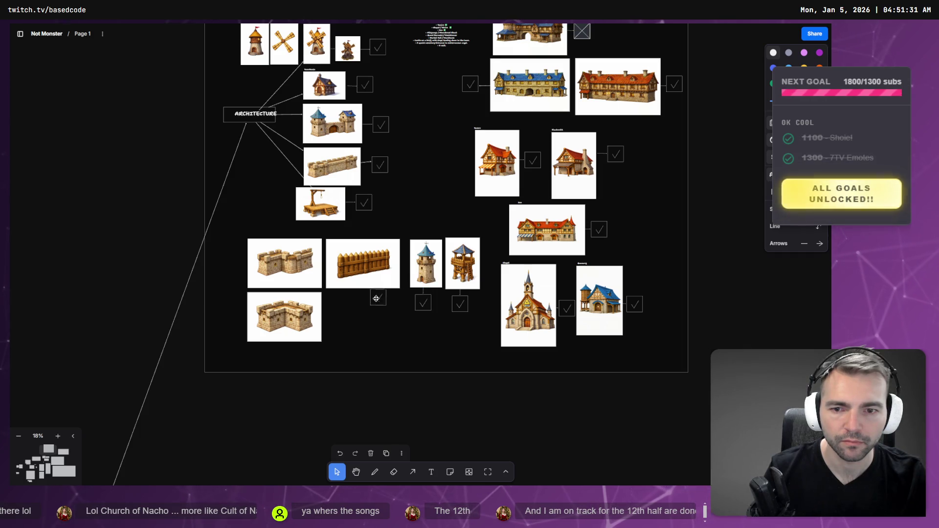
mouse_move(365, 308)
mouse_down()
mouse_move(345, 333)
mouse_move(364, 341)
mouse_up()
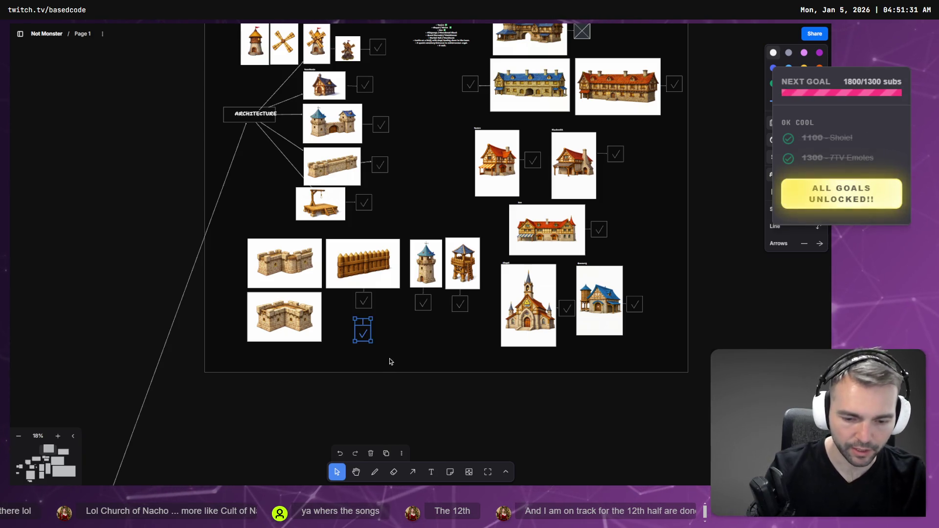
key(Delete)
scroll(434, 334, down, 5)
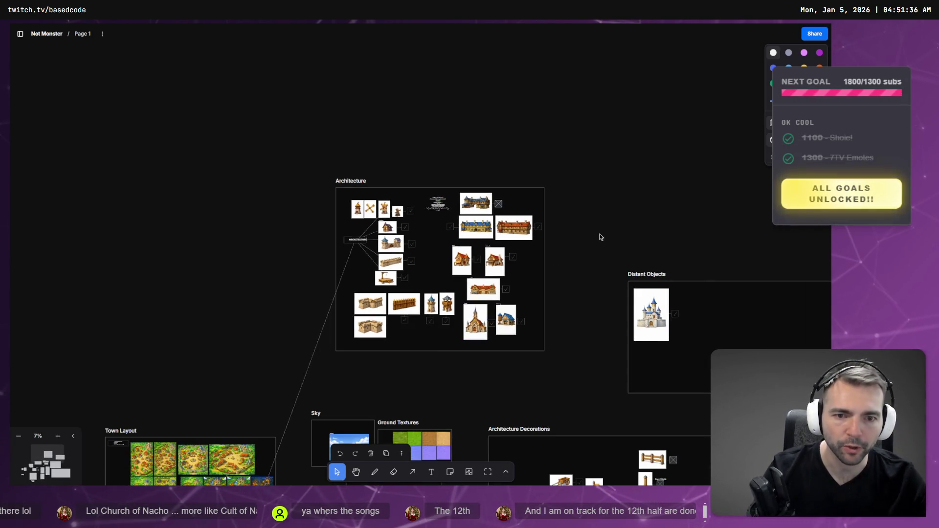
scroll(589, 260, down, 8)
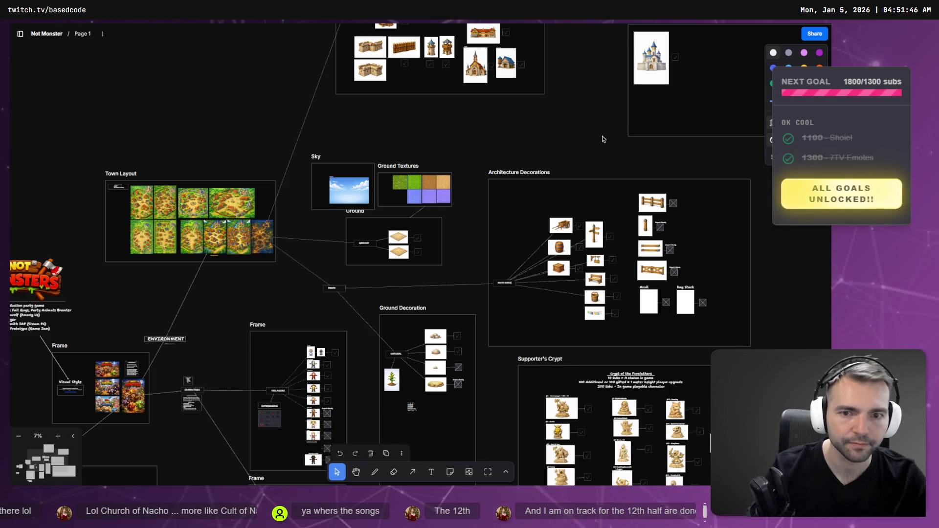
key(alt+Tab)
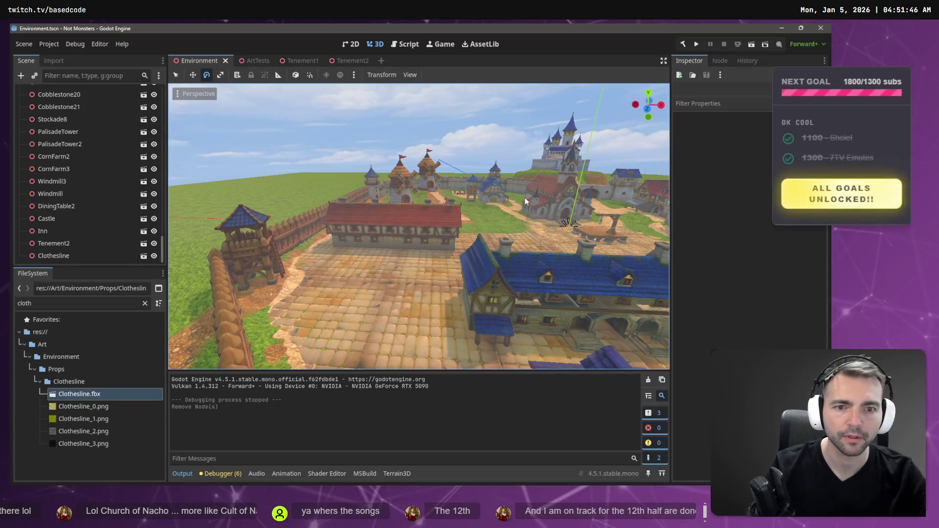
Fly the viewport to the clothesline courtyard between the Tavern and Tenement2 buildings
key(w)
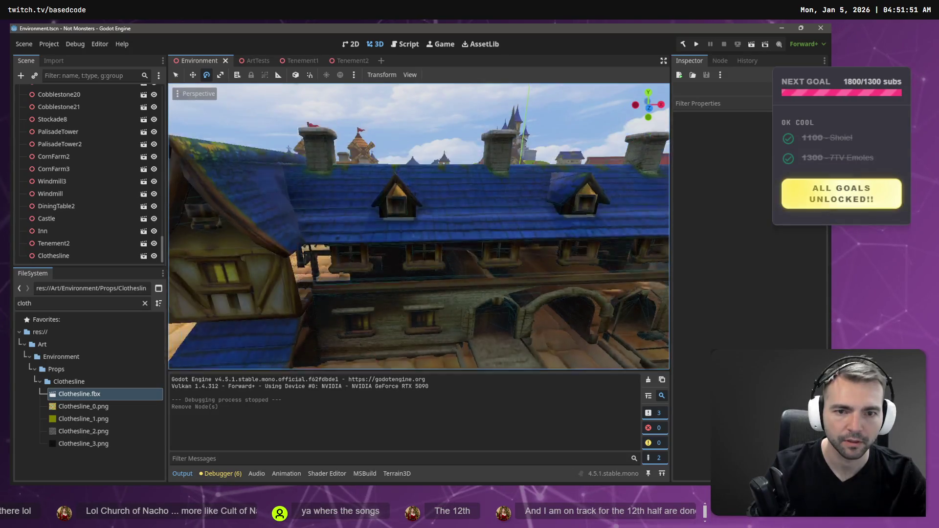
key(d)
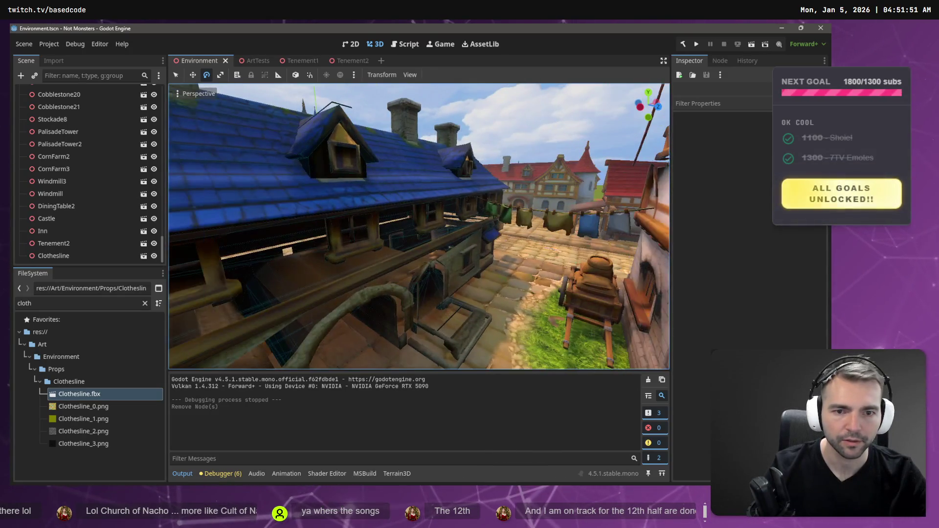
click(540, 215)
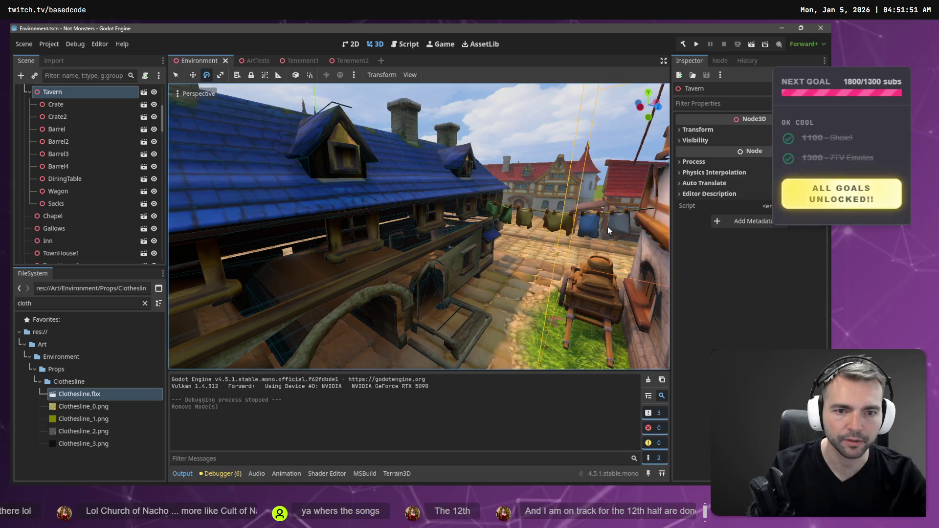
key(w)
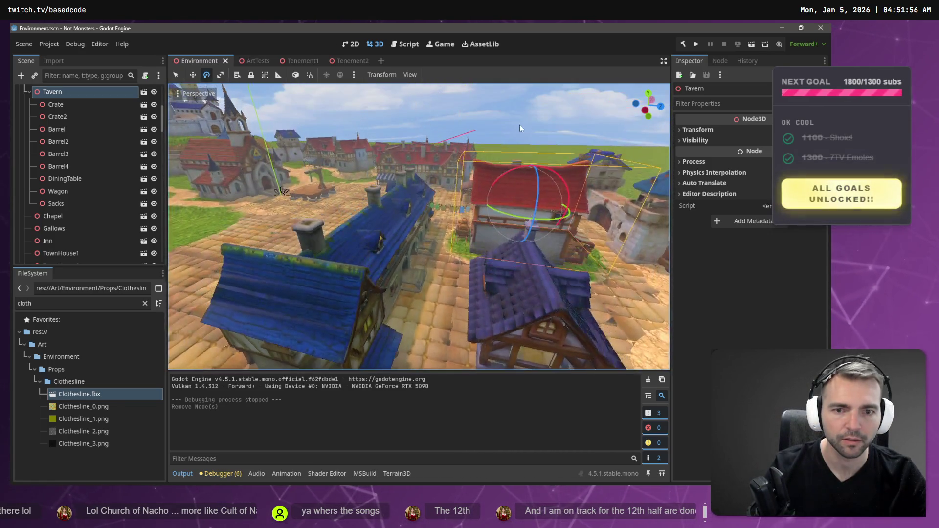
click(468, 173)
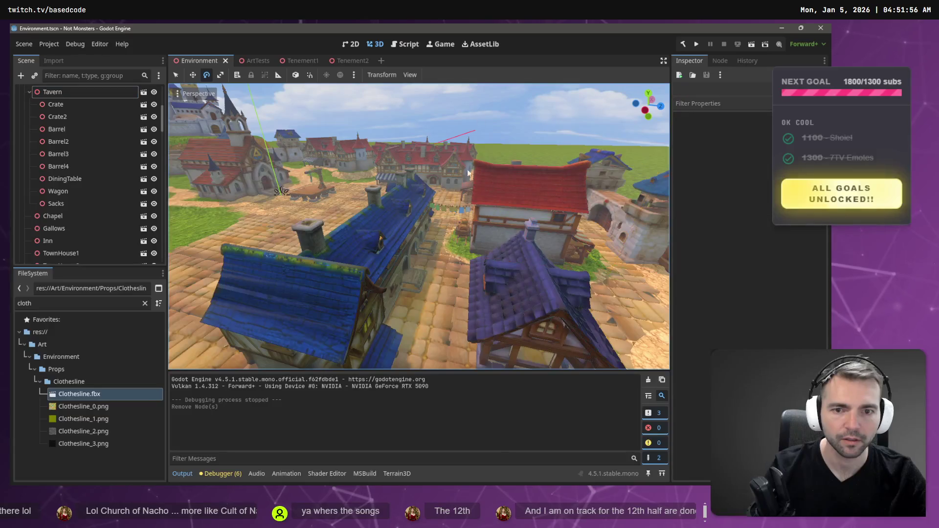
click(450, 213)
key(w)
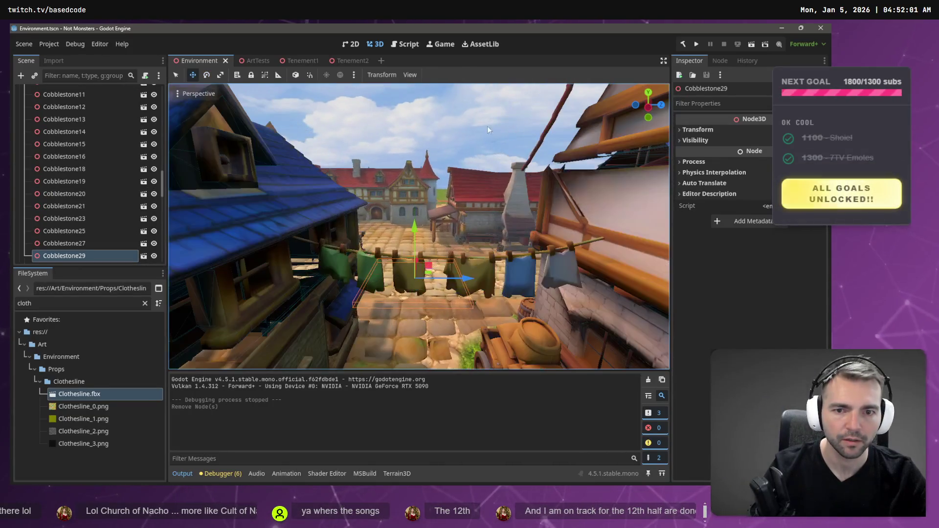
click(521, 255)
click(393, 268)
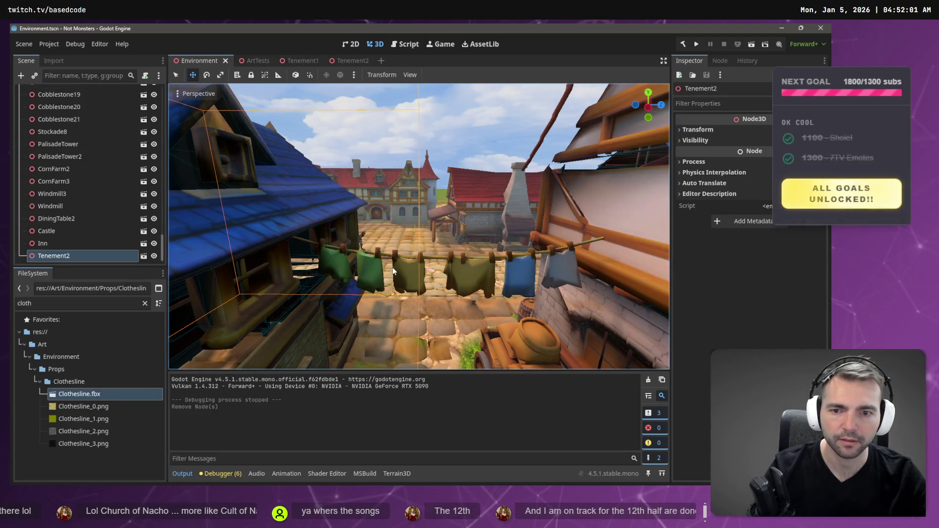
Filter the Scene tree for 'clot' and select the Clothesline node
click(80, 75)
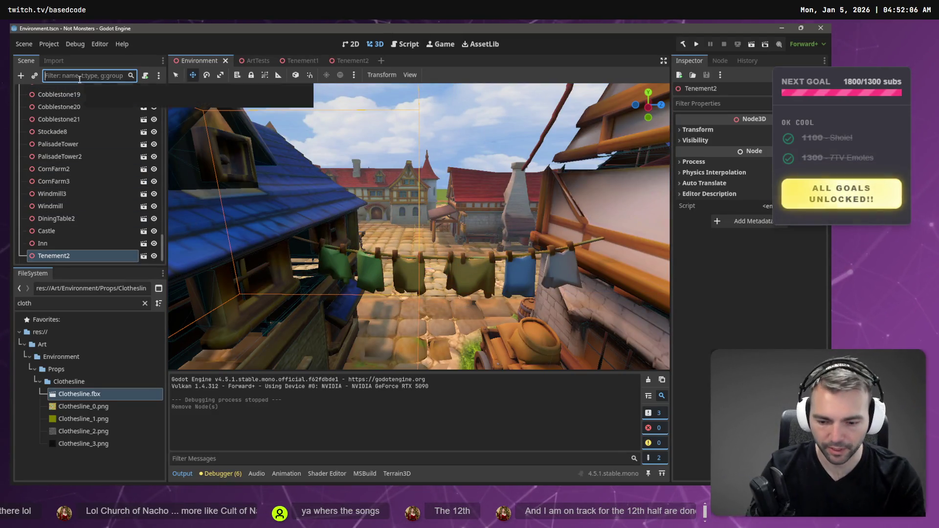
text(clot)
click(77, 91)
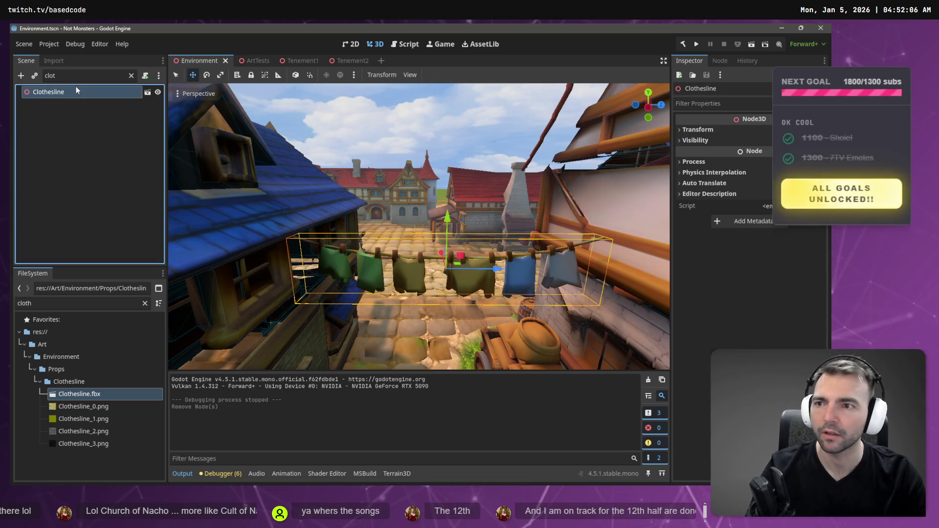
click(131, 76)
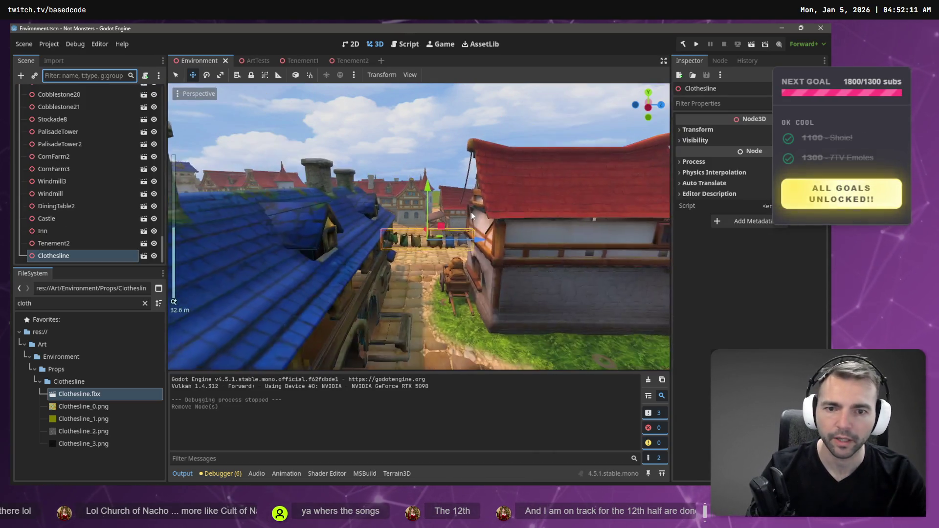
Undo the trial moves on Clothesline and paste a duplicate as Clothesline2
key(g)
click(456, 221)
key(ctrl+z)
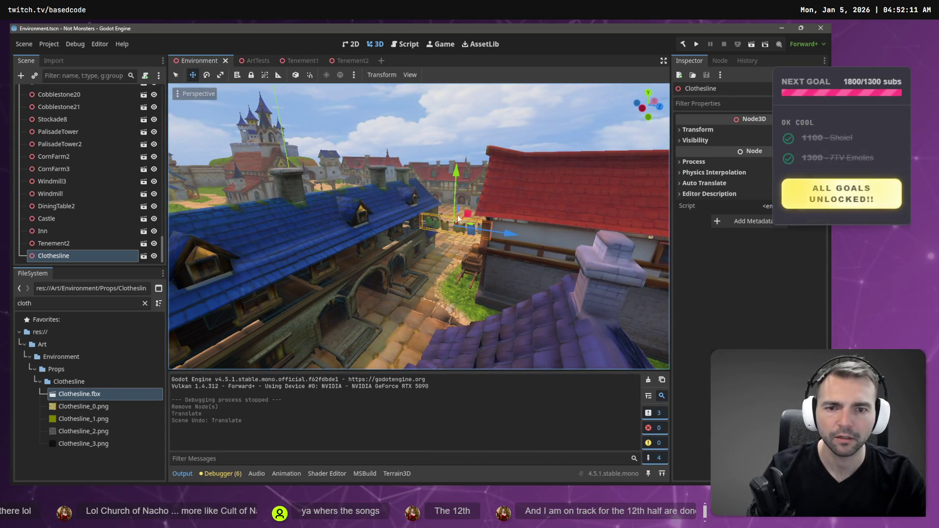
key(g)
click(446, 236)
key(ctrl+z)
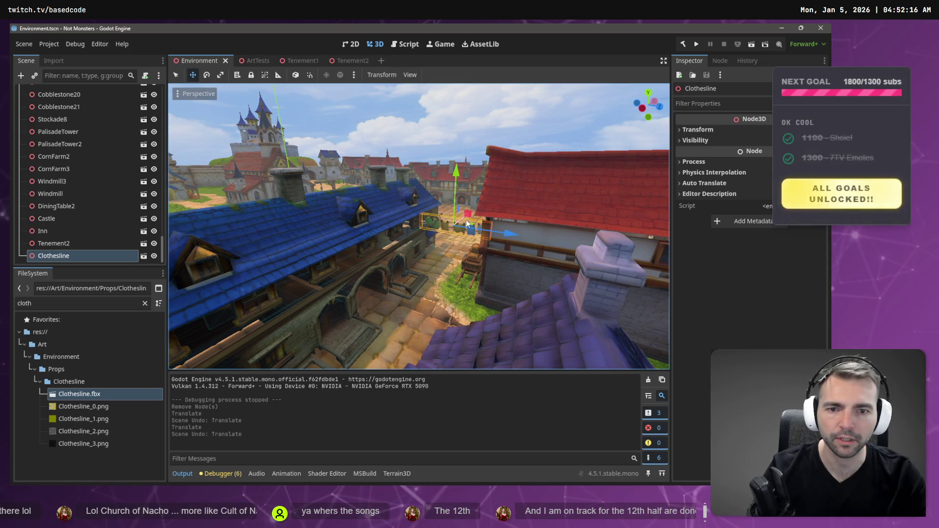
click(67, 245)
click(66, 256)
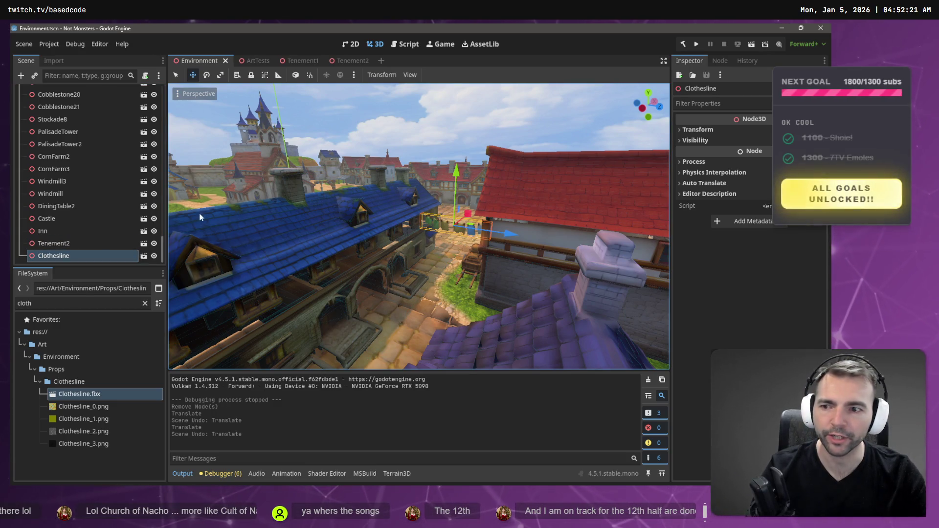
key(ctrl+v)
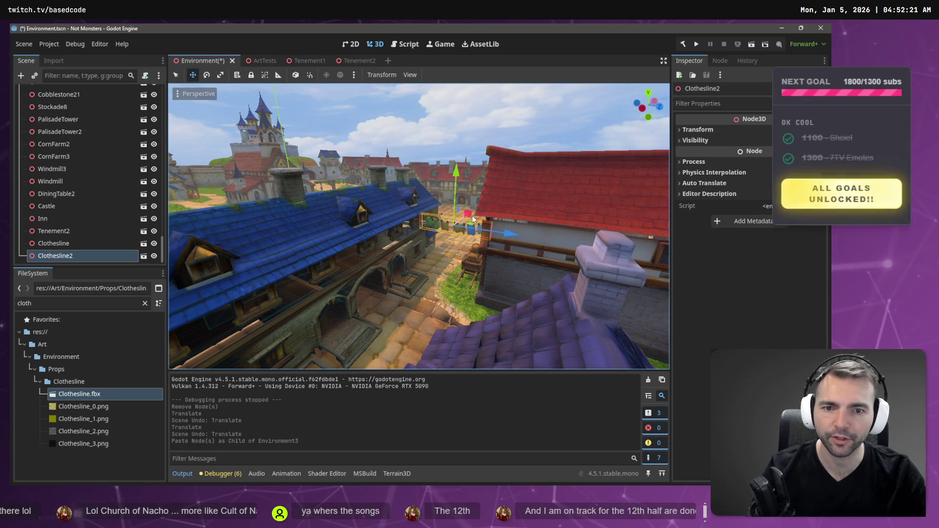
Slide Clothesline2 along its X axis and reselect the Clothesline2 node
drag(473, 219, 420, 234)
key(e)
click(412, 308)
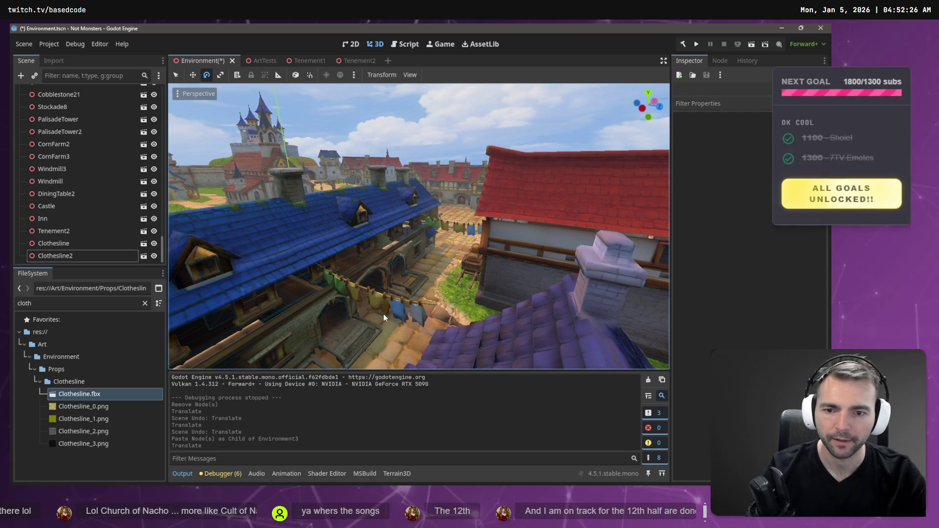
key(ctrl+z)
key(ctrl+shift+z)
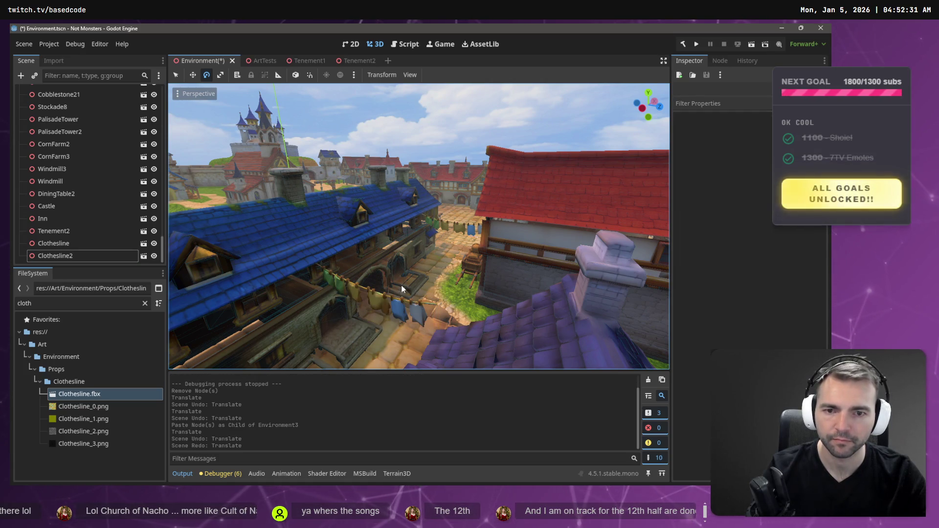
click(374, 298)
scroll(85, 200, down, 10)
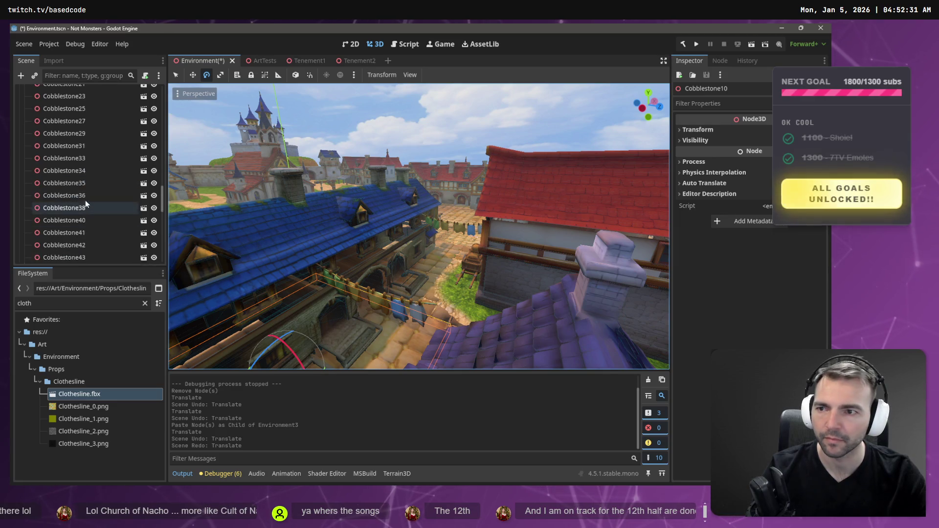
click(71, 255)
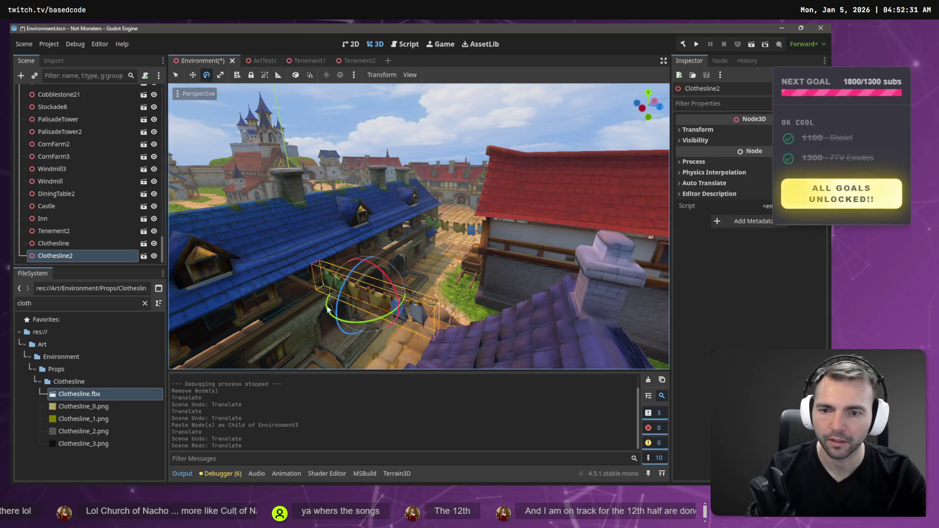
Rotate Clothesline2 75 degrees, raise it about 1.9 units, and align it with the tenement
drag(375, 320, 454, 274)
key(w)
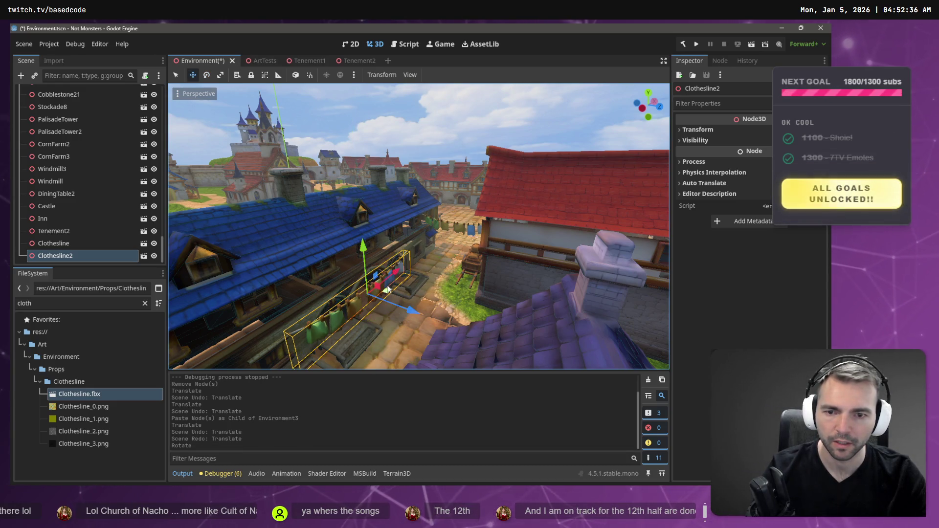
drag(363, 247, 359, 208)
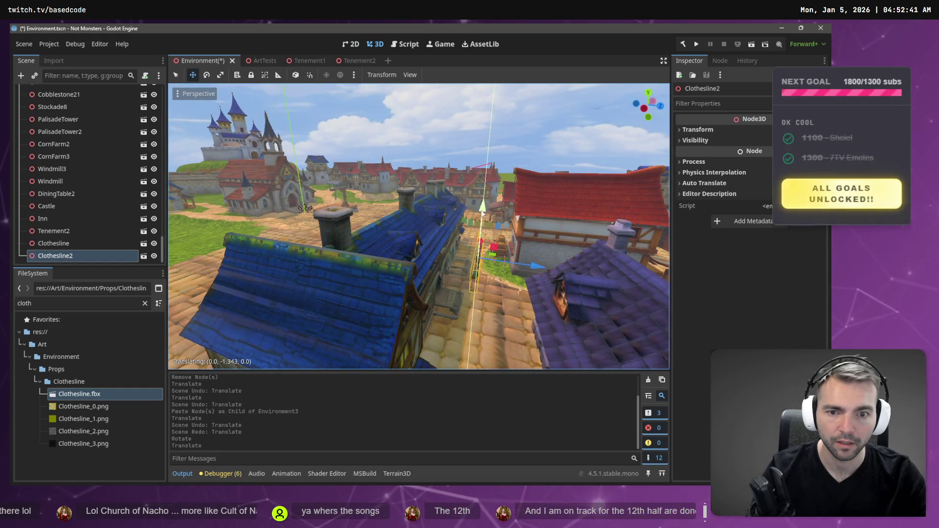
drag(521, 270, 499, 260)
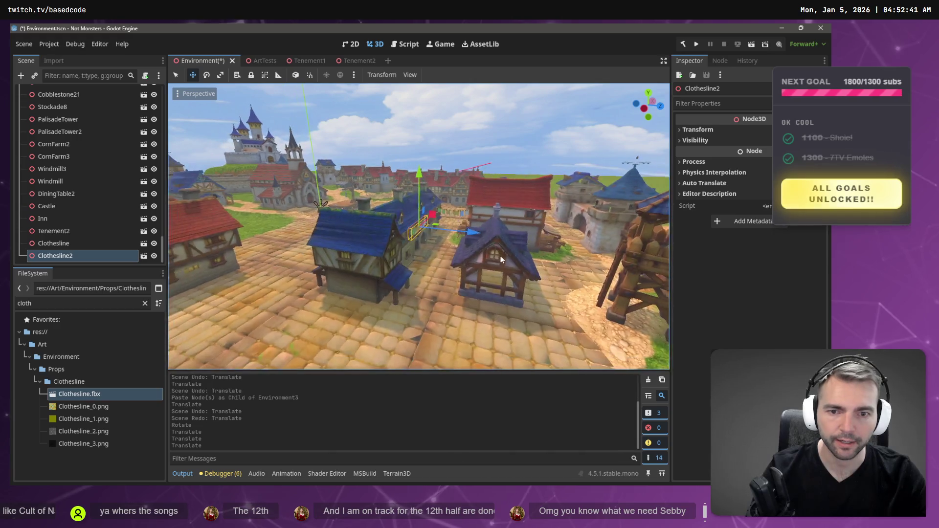
drag(418, 225, 443, 225)
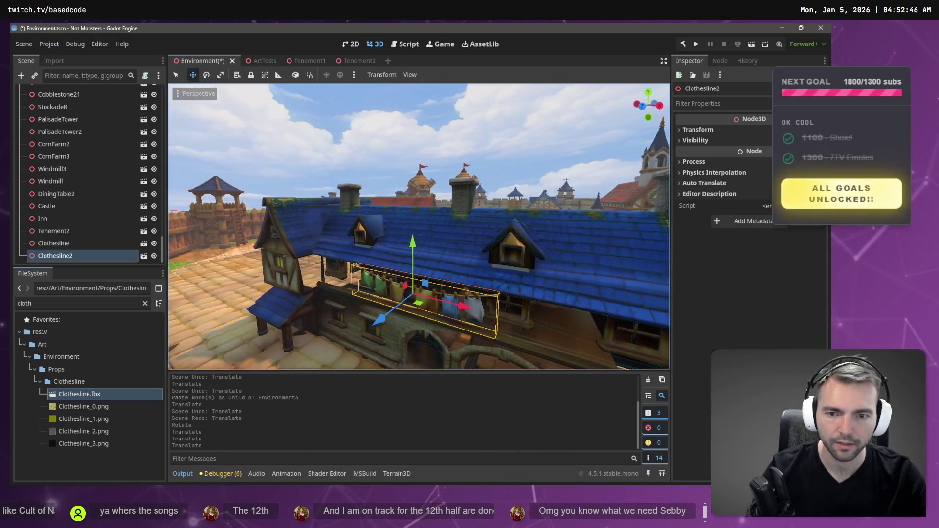
key(w)
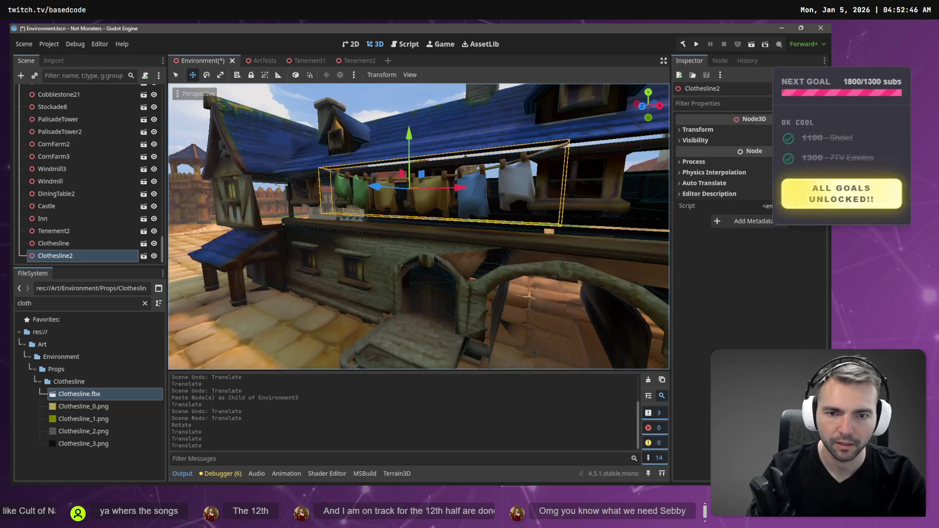
drag(410, 136, 432, 181)
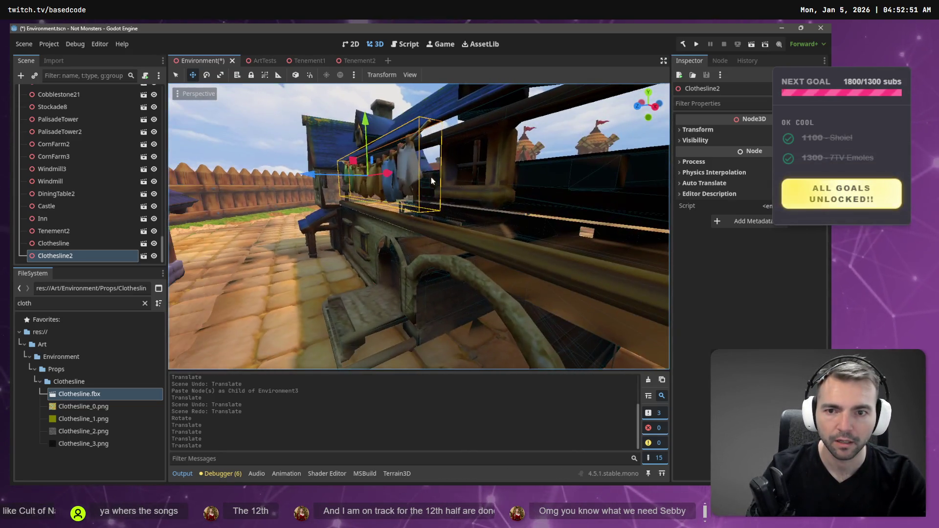
drag(313, 175, 275, 199)
Save the scene, shift the clothesline right along X, and run the current scene with F6
key(ctrl+s)
drag(347, 157, 333, 169)
drag(453, 217, 453, 216)
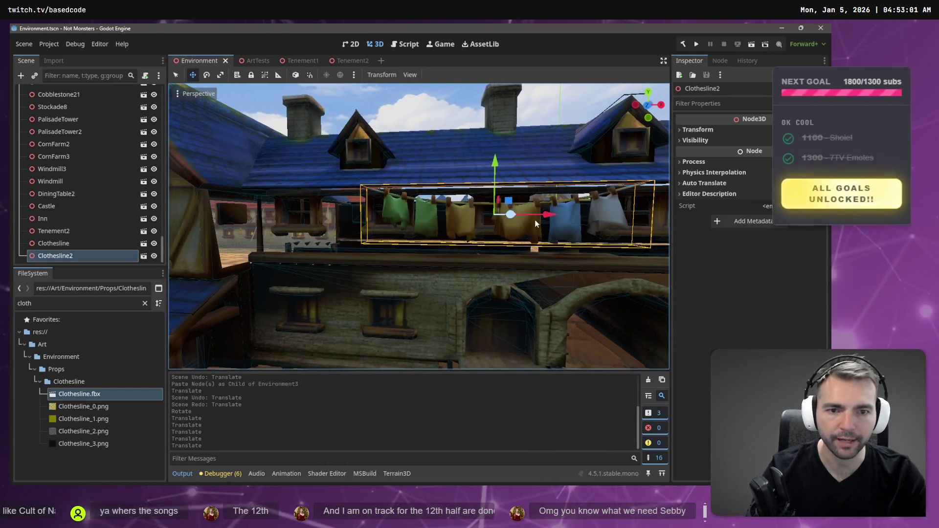
mouse_move(618, 206)
mouse_down()
mouse_move(605, 221)
mouse_move(609, 238)
mouse_up()
drag(444, 275, 554, 268)
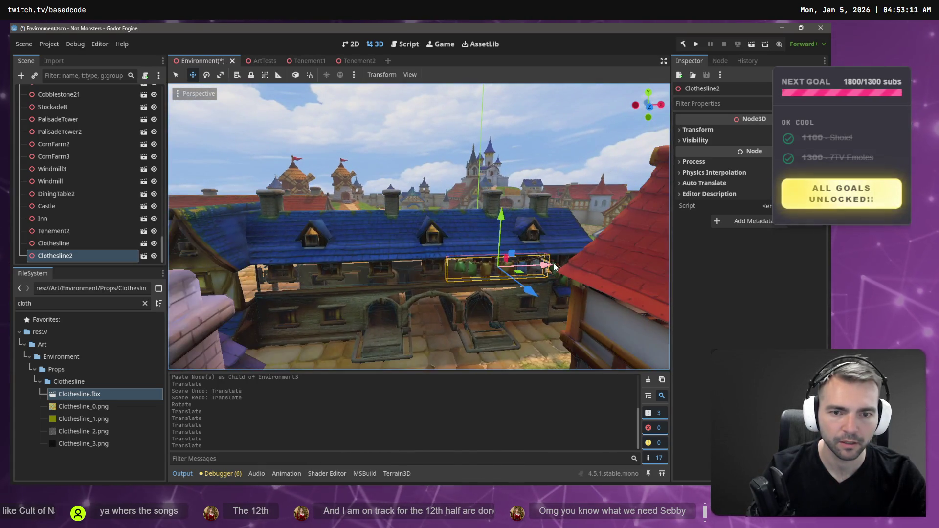
key(F6)
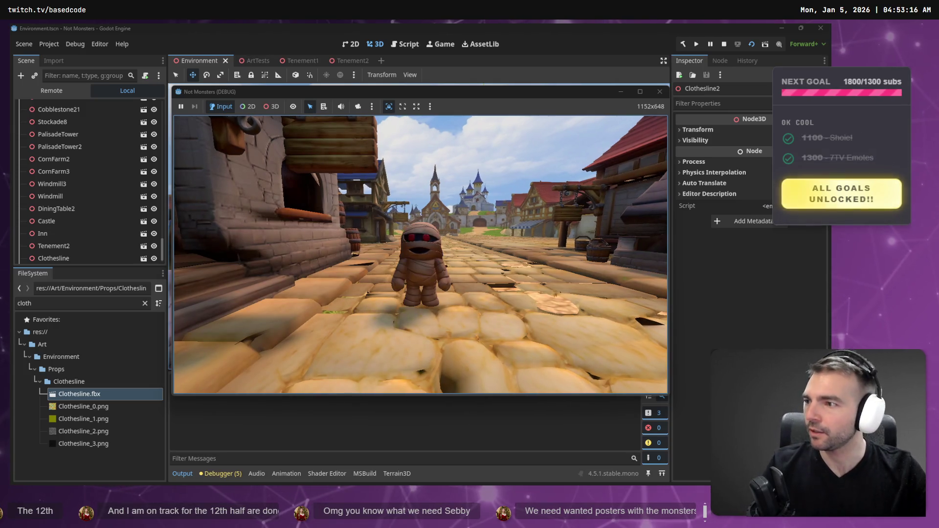
Walk the mummy past the tenement clotheslines with WASD, then stop the game with F8
key(a)
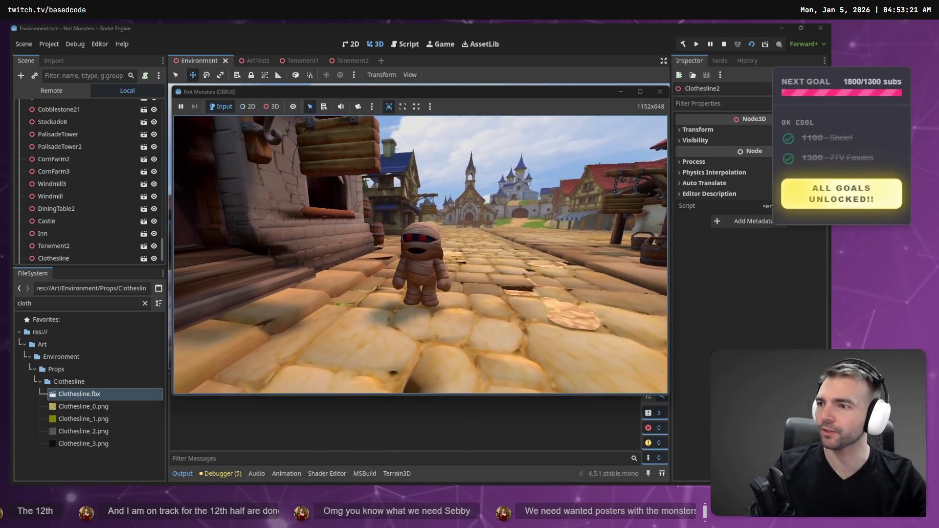
key(s)
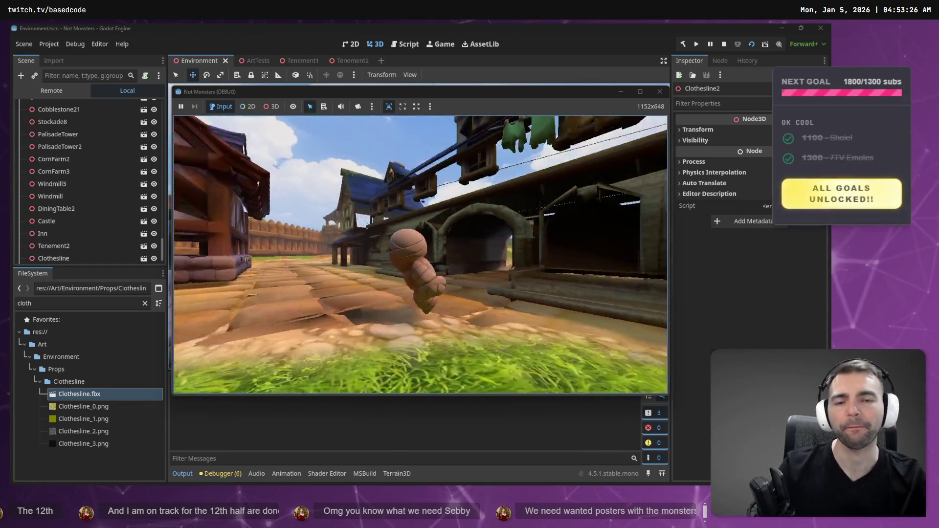
key(a)
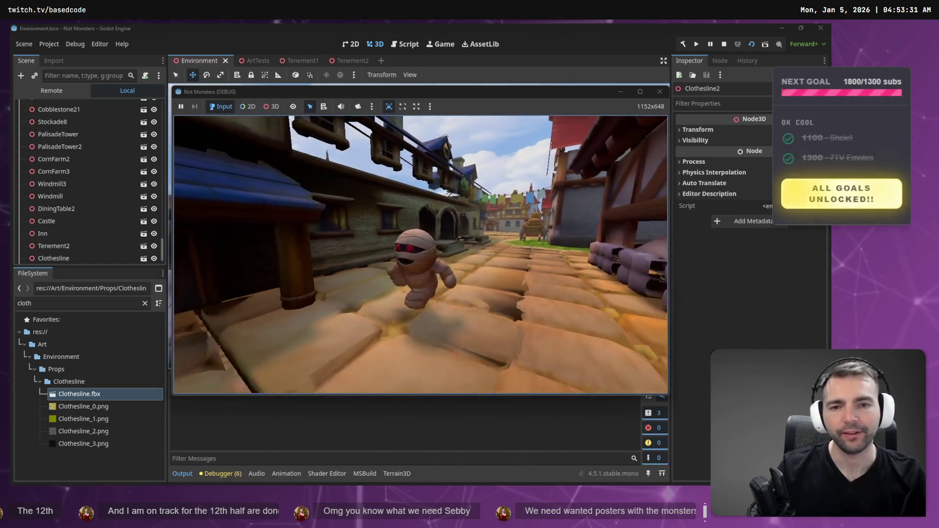
key(s)
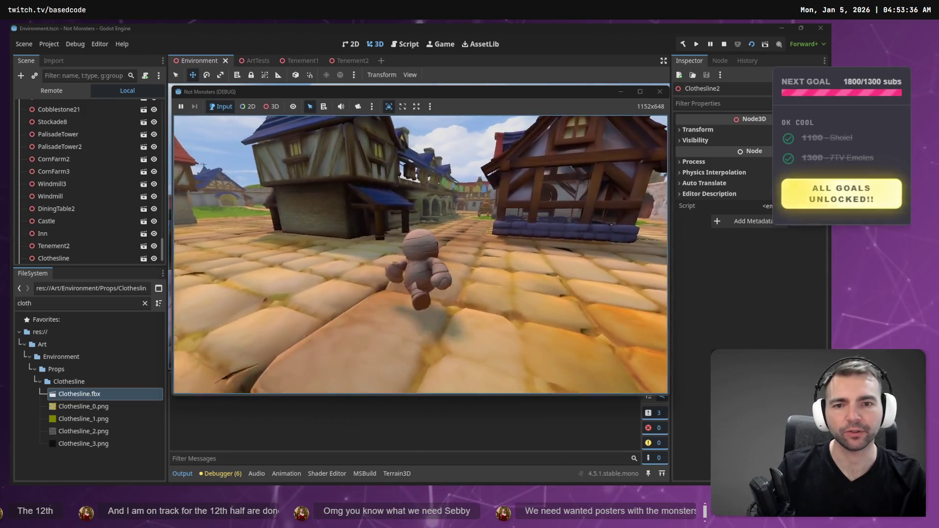
key(w)
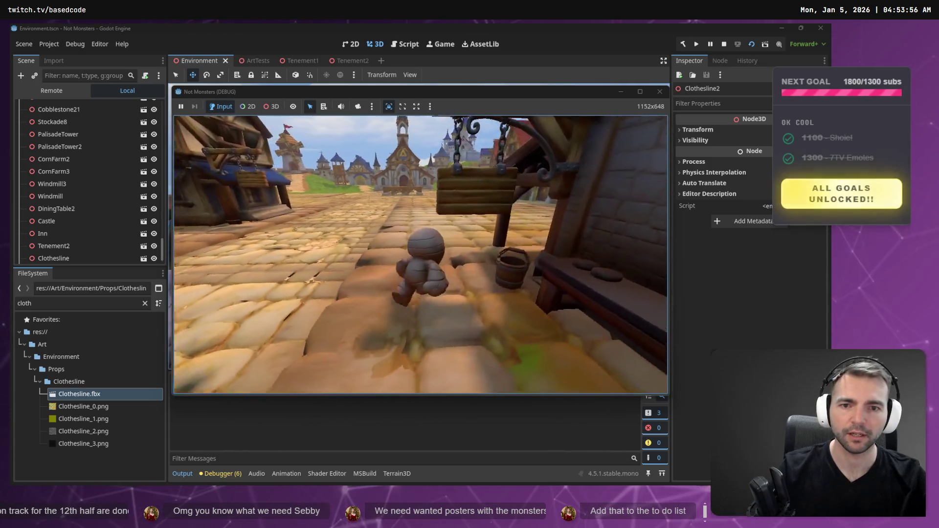
key(F8)
key(alt+Tab)
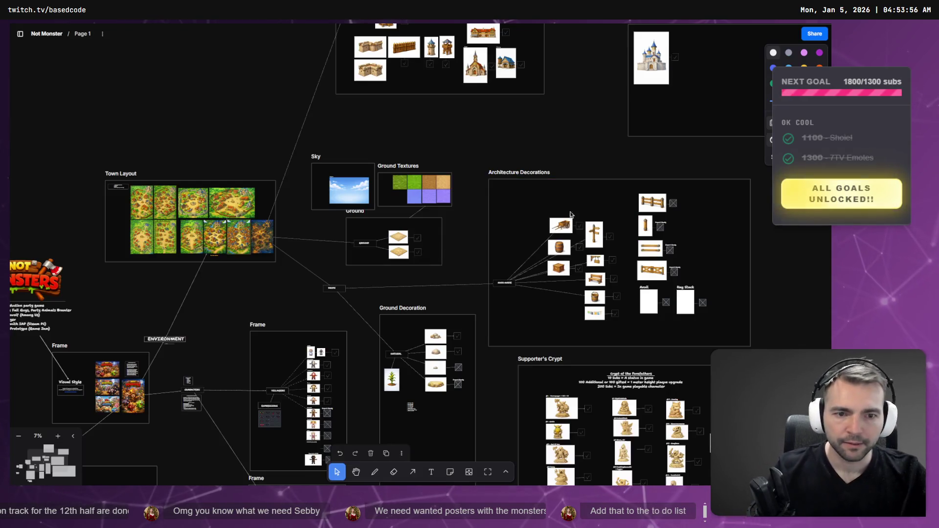
Pan to the props section and duplicate the Anvil card
scroll(562, 301, down, 4)
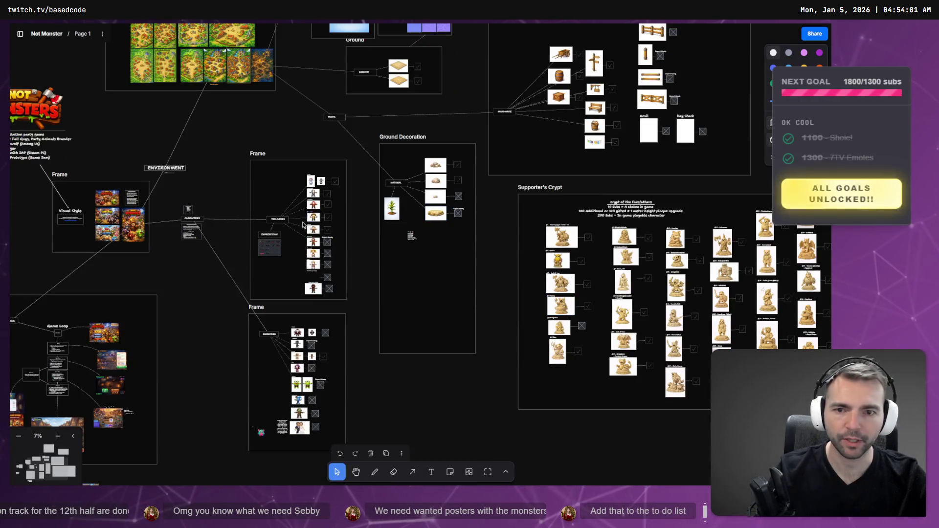
mouse_move(700, 150)
mouse_down()
mouse_move(592, 166)
mouse_move(484, 293)
mouse_up()
scroll(418, 264, up, 5)
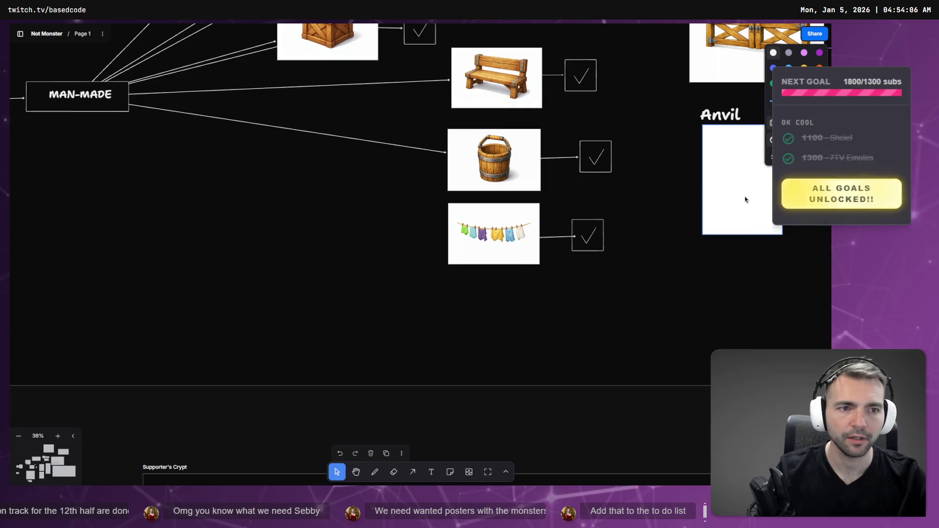
drag(745, 200, 328, 274)
click(726, 117)
drag(726, 117, 283, 205)
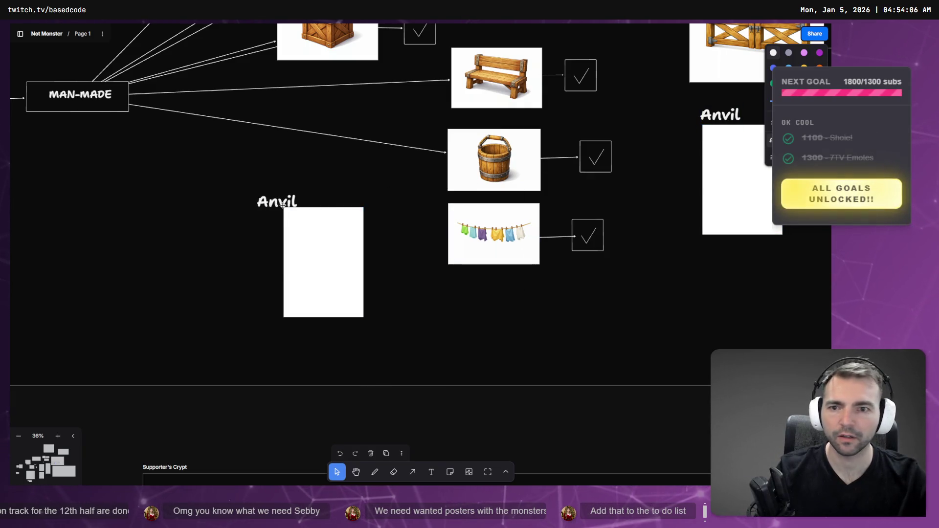
Relabel the copy 'Wanted Poster' and place it beneath the Anvil card
double_click(300, 201)
text(Wa)
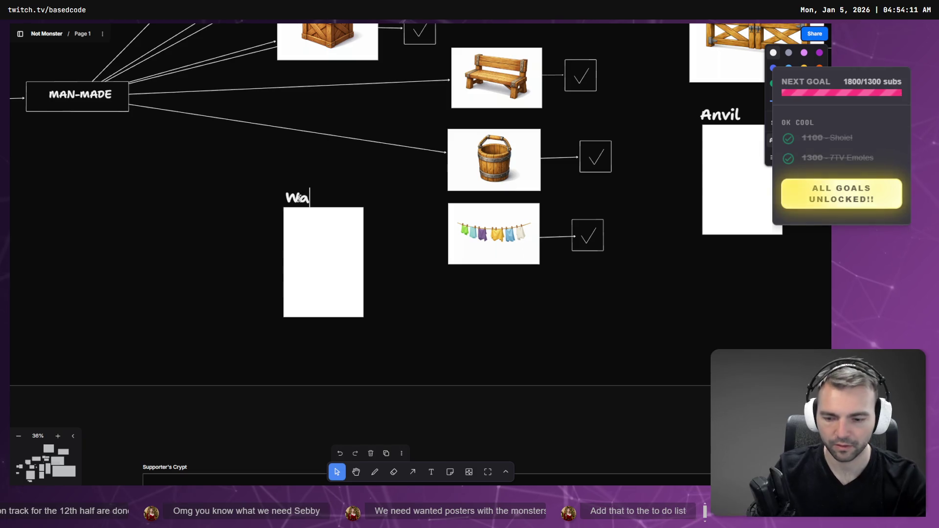
text(nted Poster)
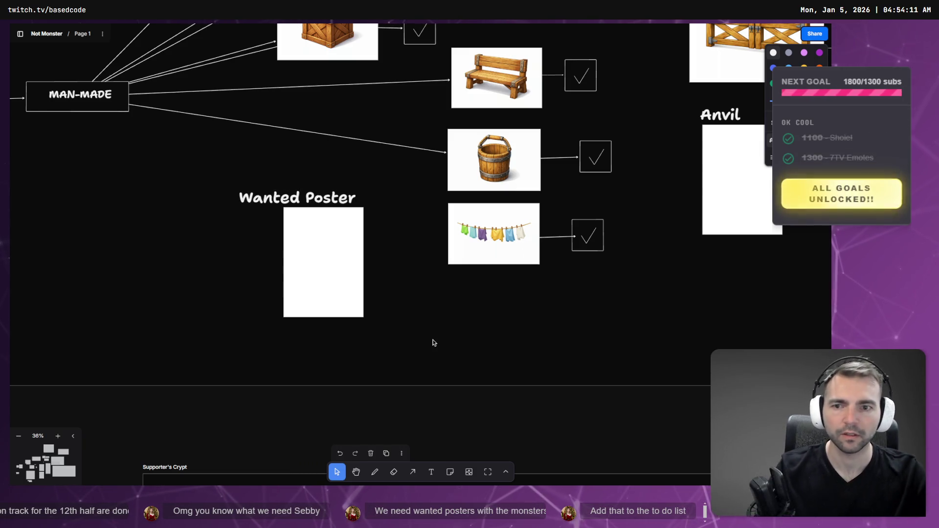
key(Escape)
drag(302, 201, 336, 201)
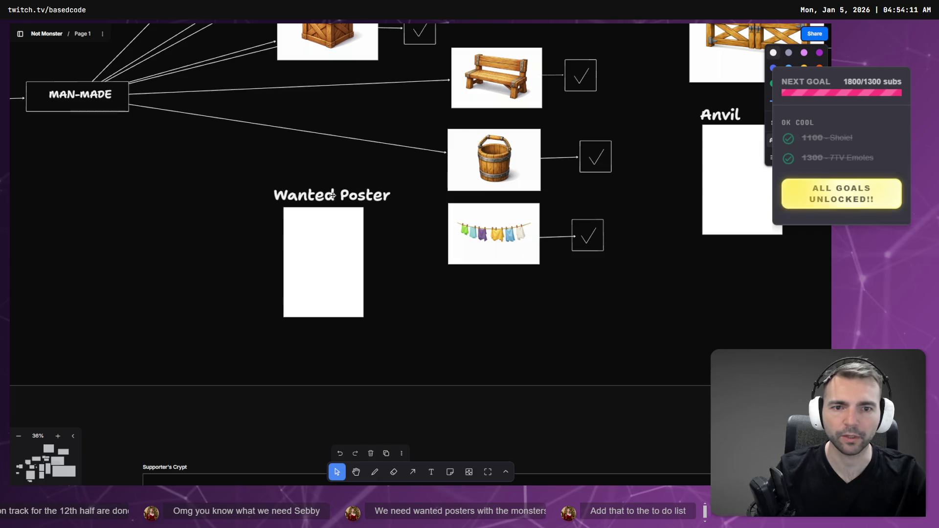
scroll(335, 201, down, 5)
scroll(335, 205, down, 4)
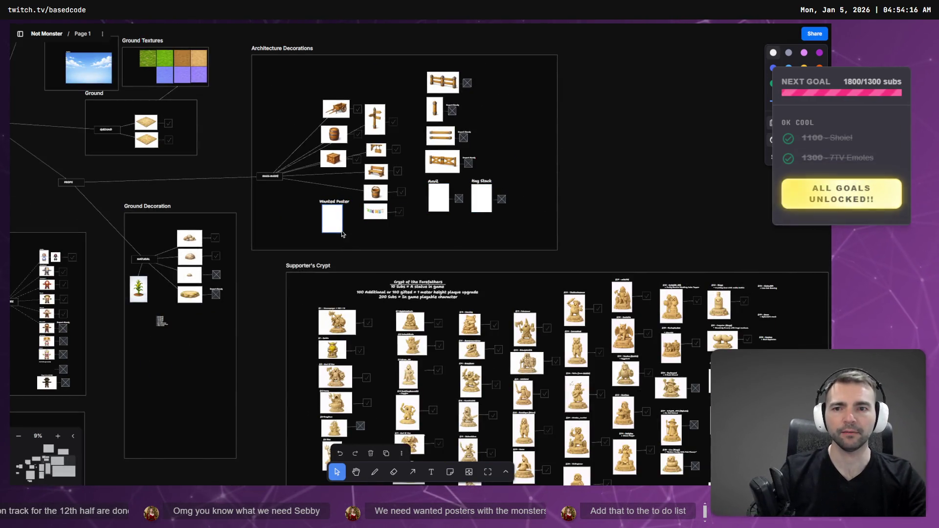
mouse_move(333, 225)
mouse_down()
mouse_move(514, 198)
mouse_move(493, 227)
mouse_move(439, 236)
mouse_up()
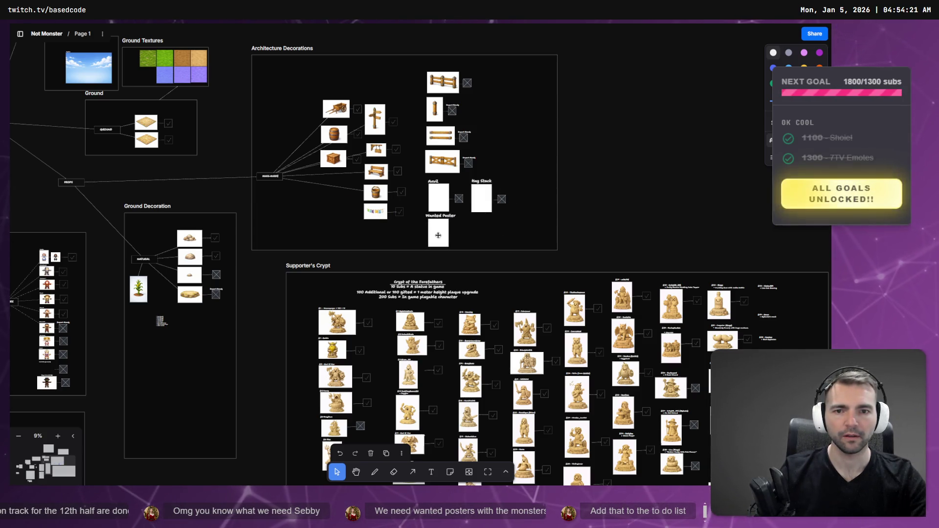
Extend the Architecture Decorations frame's bottom edge slightly to fit the new card
click(493, 250)
drag(474, 250, 474, 254)
click(650, 163)
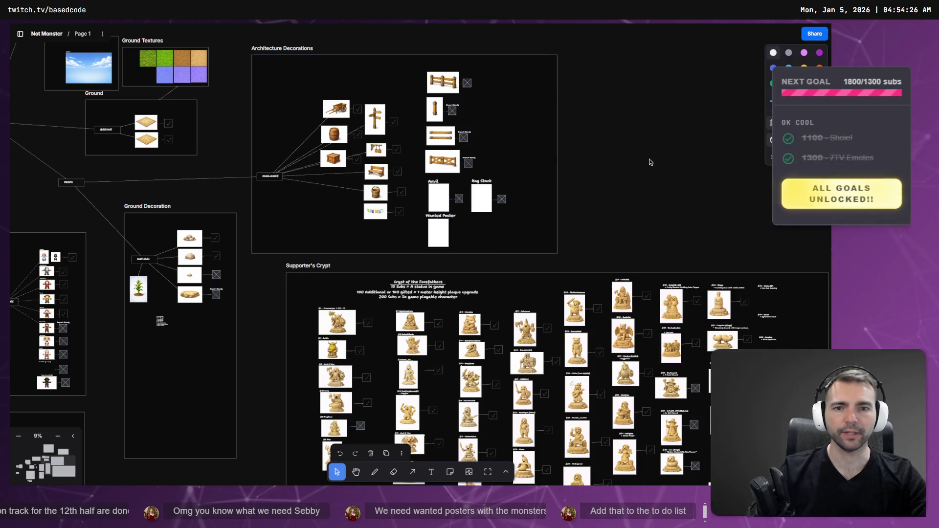
key(alt+Tab)
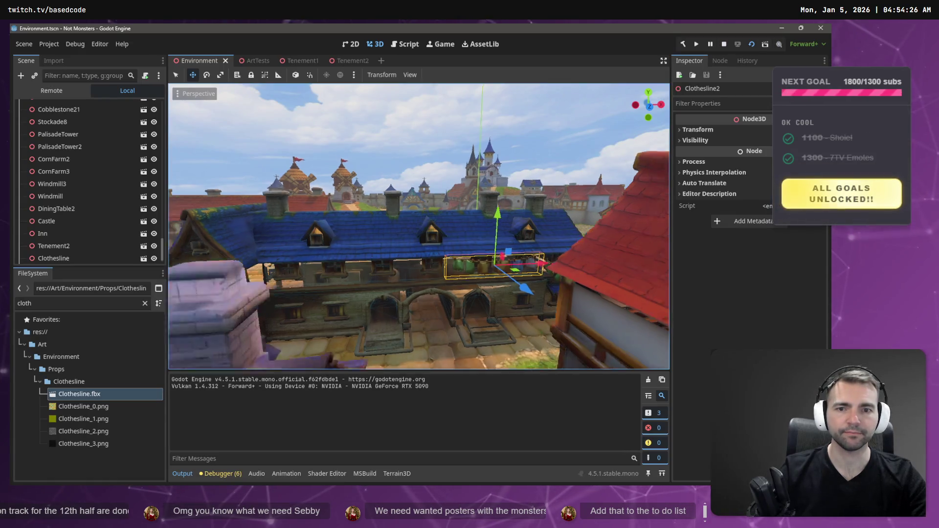
Fly the camera from the town overview down to street level beside the mummy and clothesline
key(s)
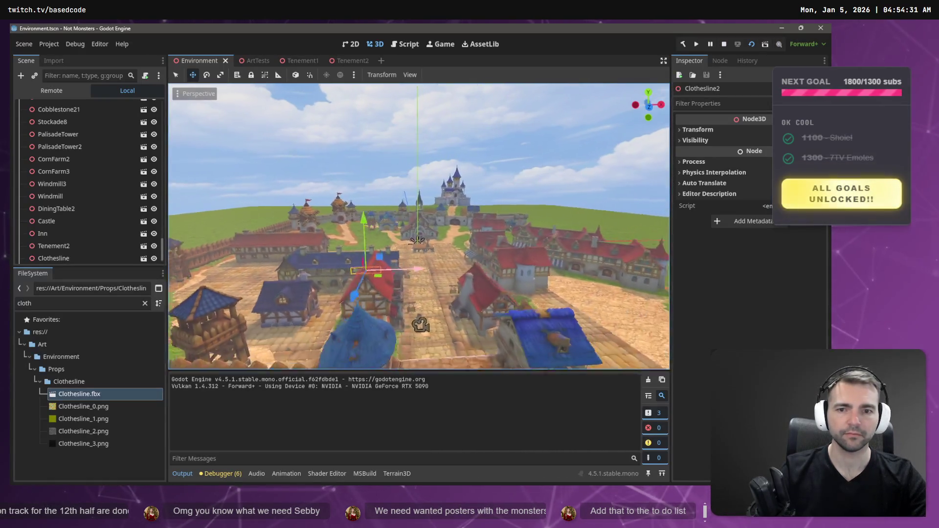
key(w)
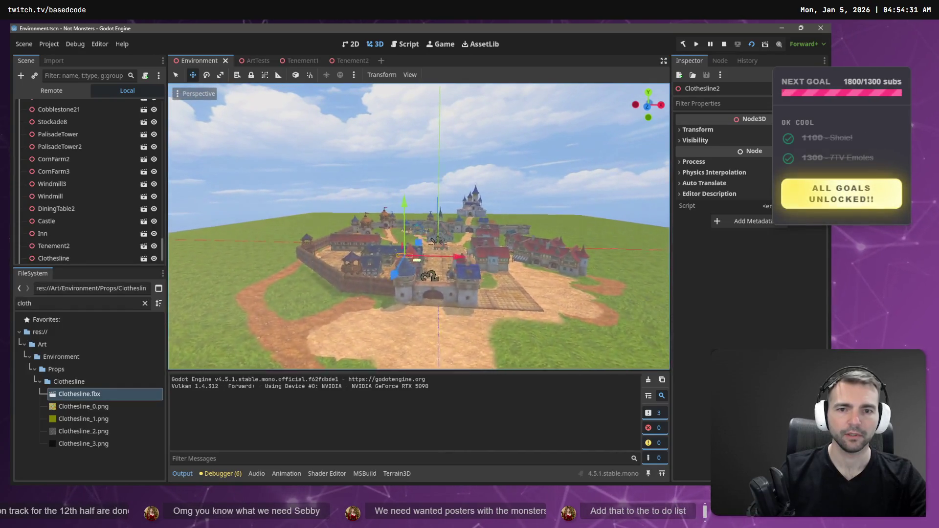
key(w)
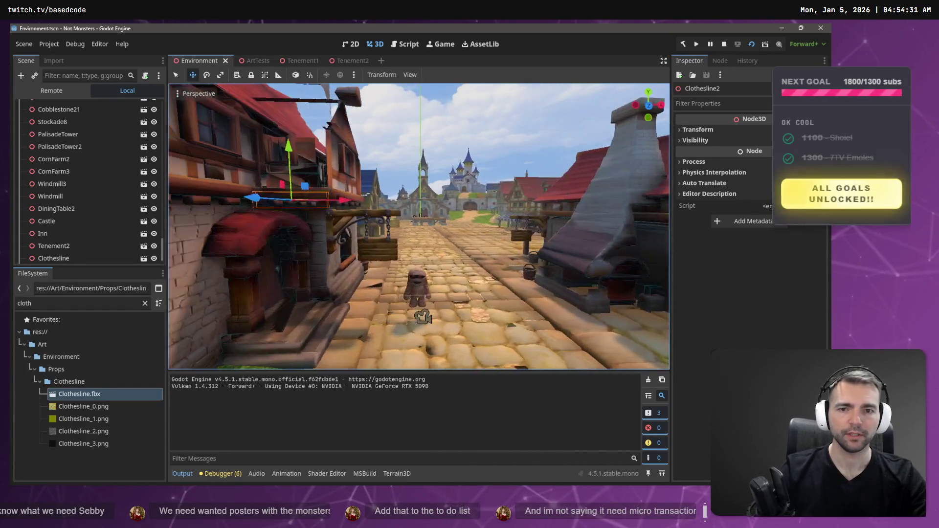
key(s)
key(q)
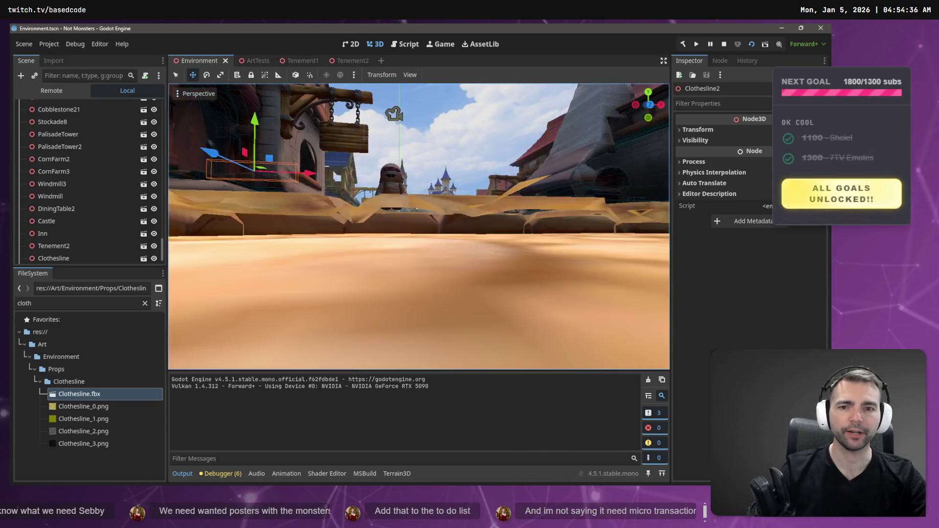
key(e)
scroll(419, 226, up, 1)
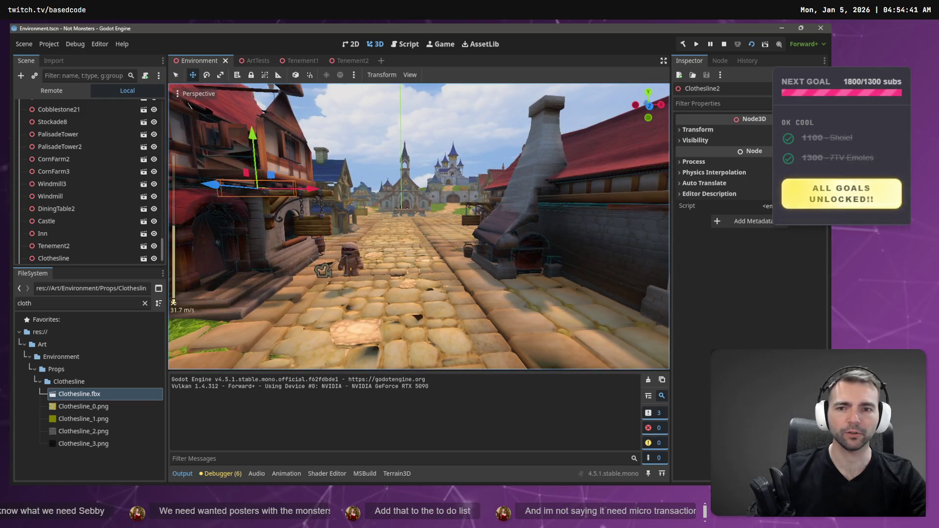
key(w)
scroll(418, 226, down, 10)
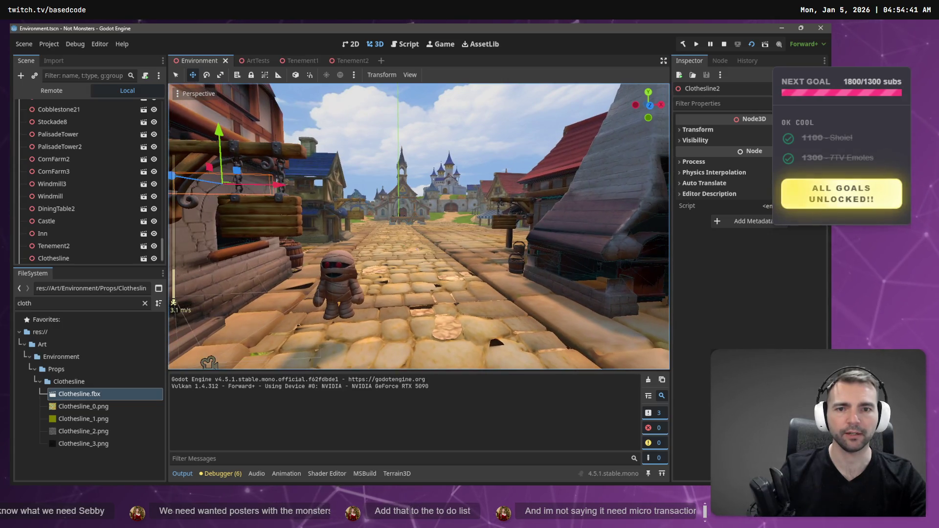
key(w)
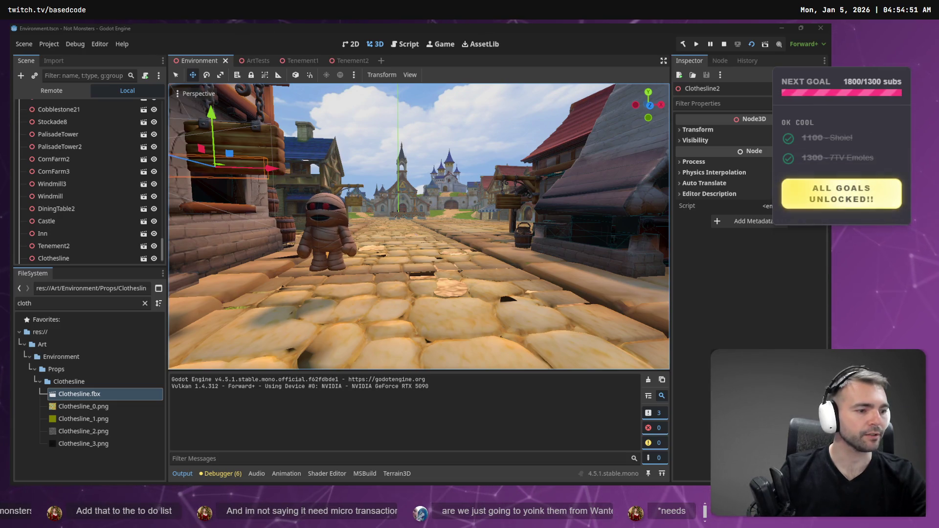
Toggle distraction-free mode on and off, then bring up the tldraw mood board
click(661, 62)
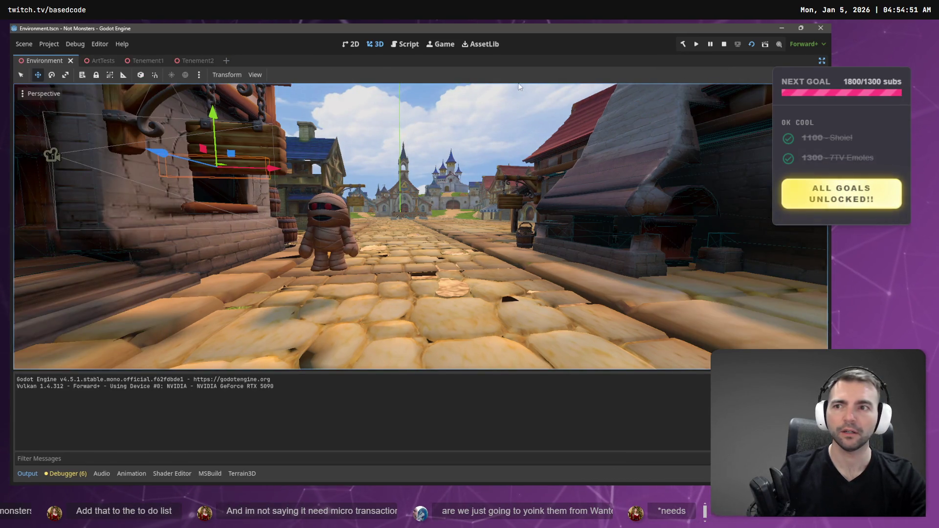
click(823, 60)
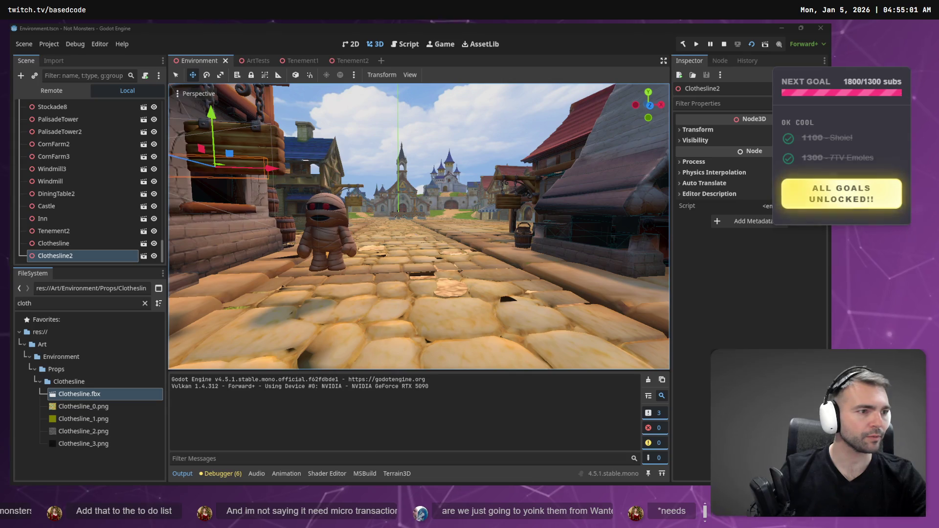
key(alt+Tab)
scroll(363, 309, up, 3)
Zoom in on the village street concept image on the mood board
scroll(362, 310, up, 10)
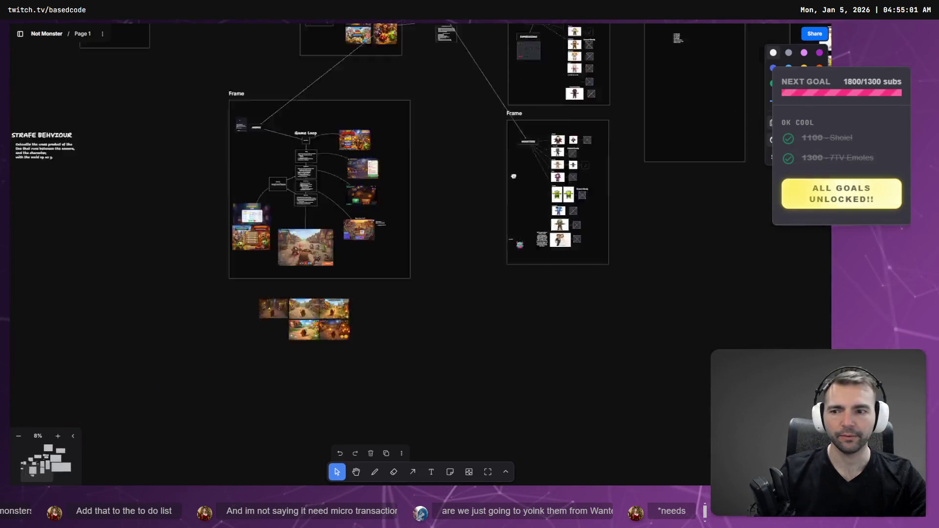
scroll(378, 264, up, 5)
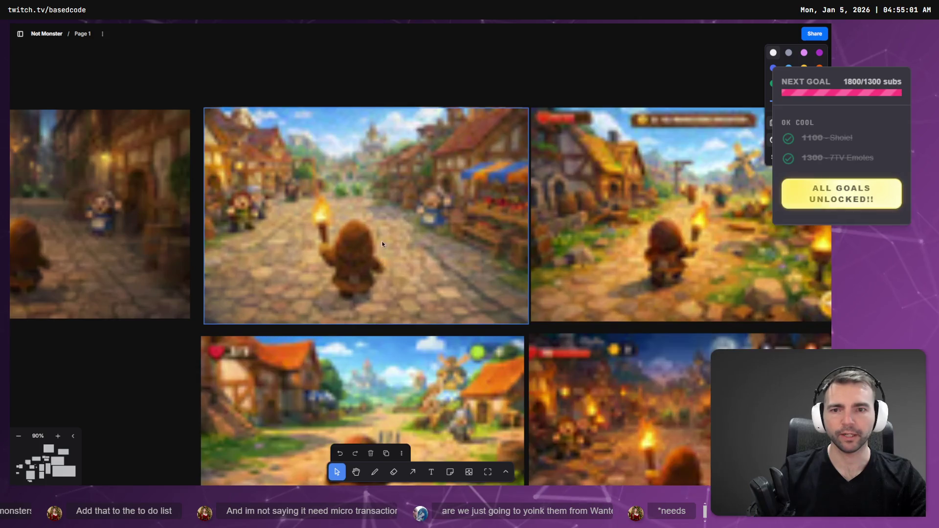
scroll(428, 292, up, 1)
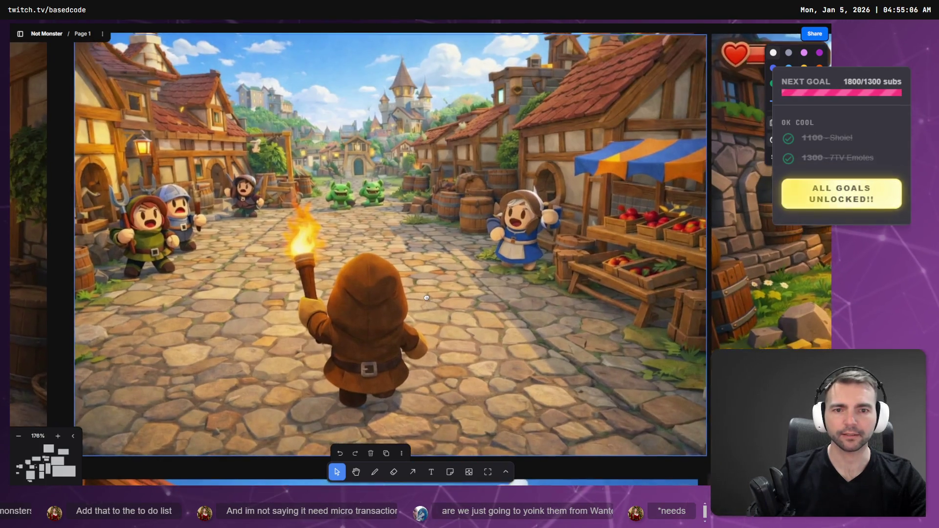
Flip repeatedly between Godot's street view and the concept image to compare them
key(alt+Tab)
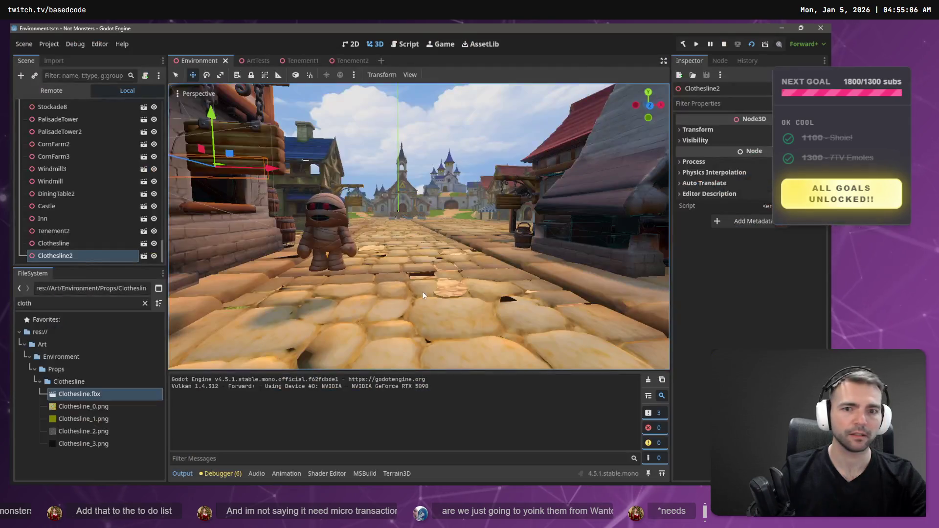
key(w)
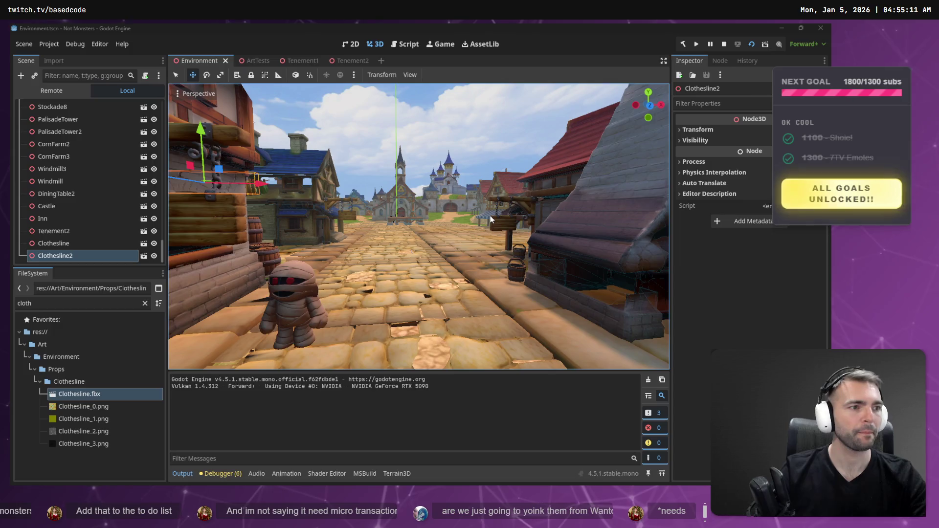
key(alt+Tab)
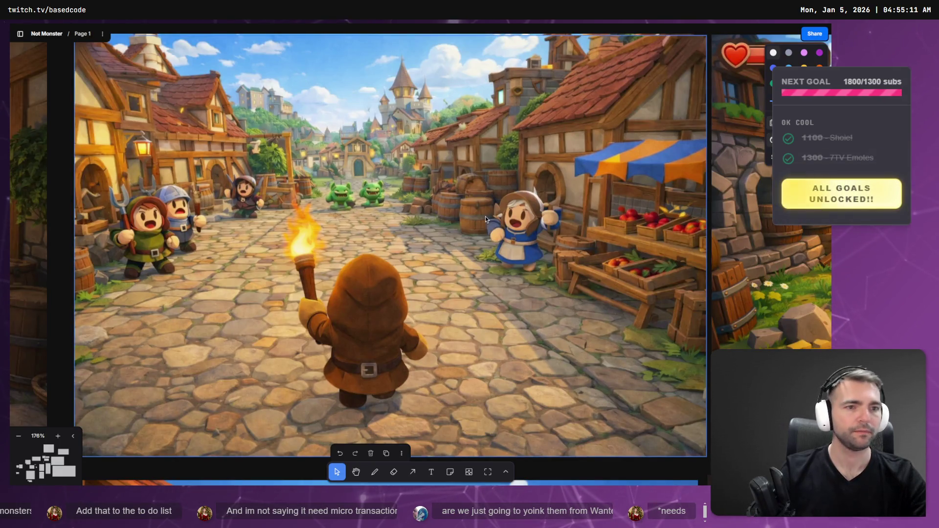
key(alt+Tab)
key(alt+Tab)
key(alt+Tab)
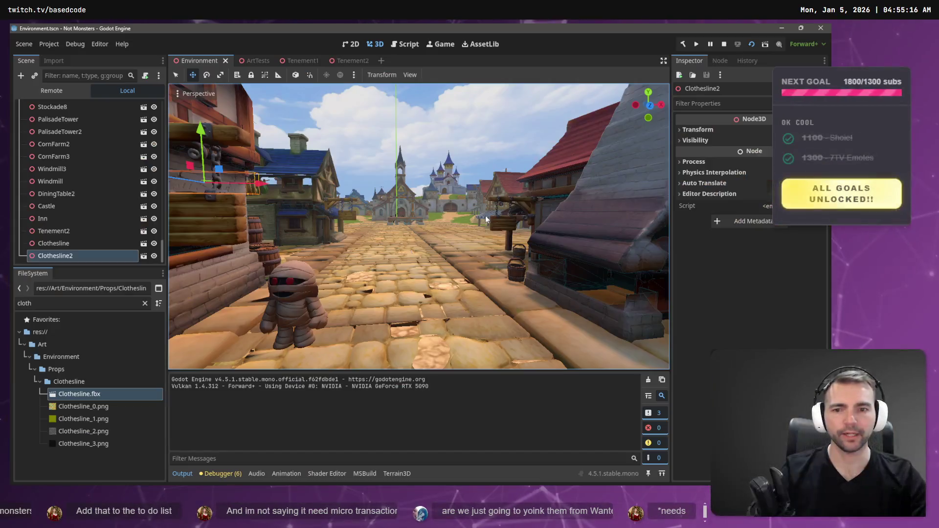
key(alt+Tab)
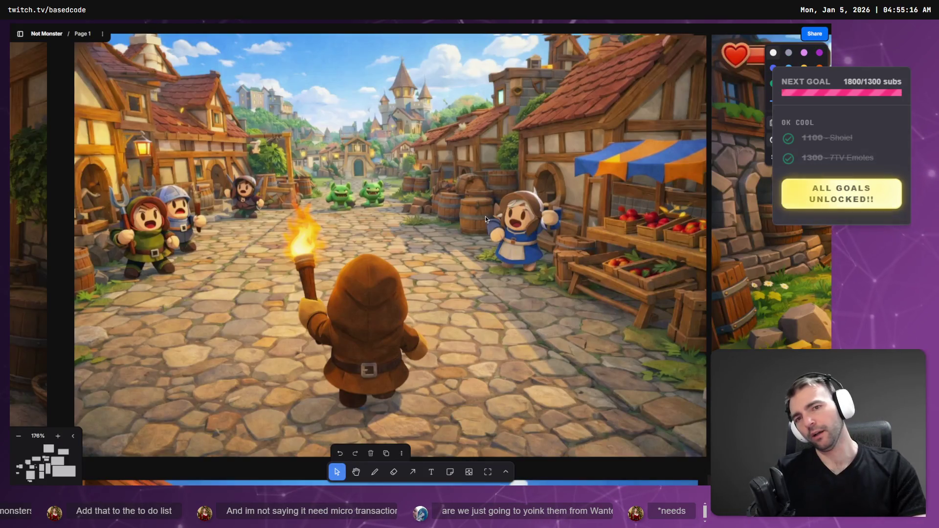
key(alt+Tab)
key(alt+Tab)
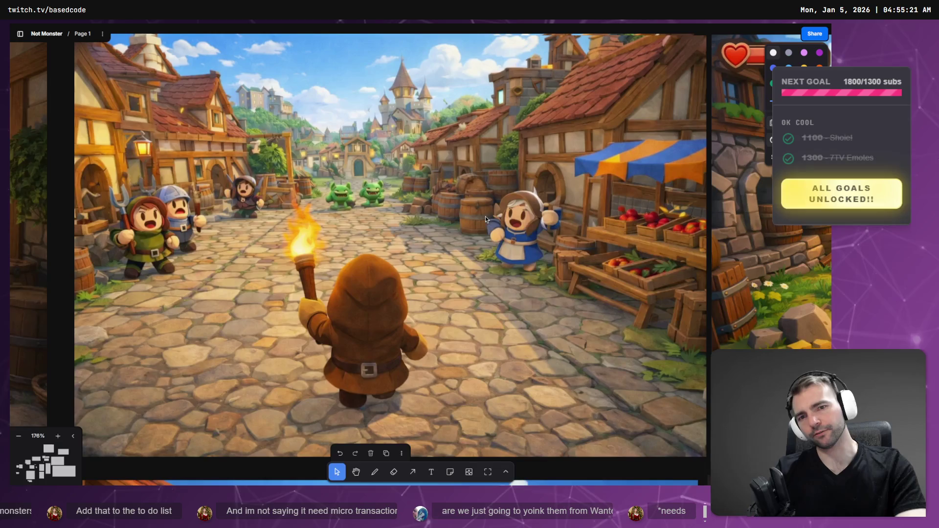
key(alt+Tab)
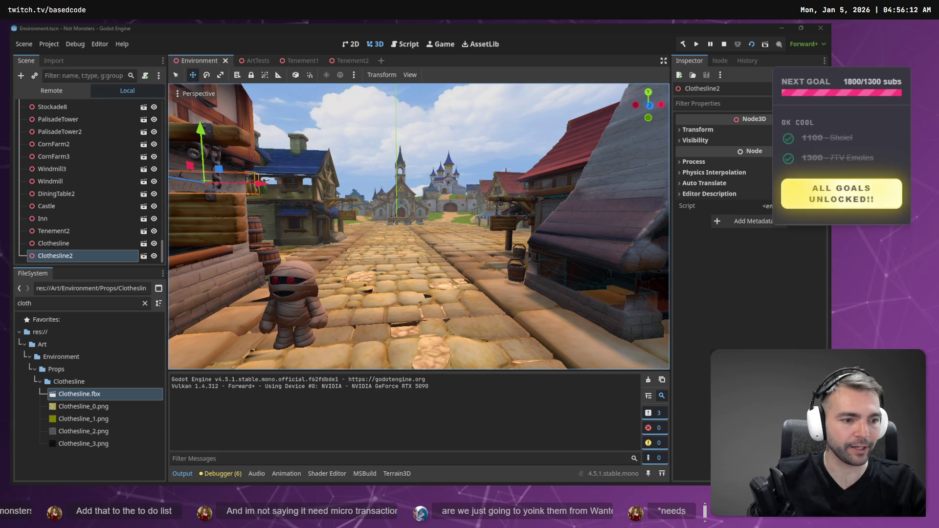
Leave the Godot street view for a new browser tab on the Google start page
key(alt+Tab)
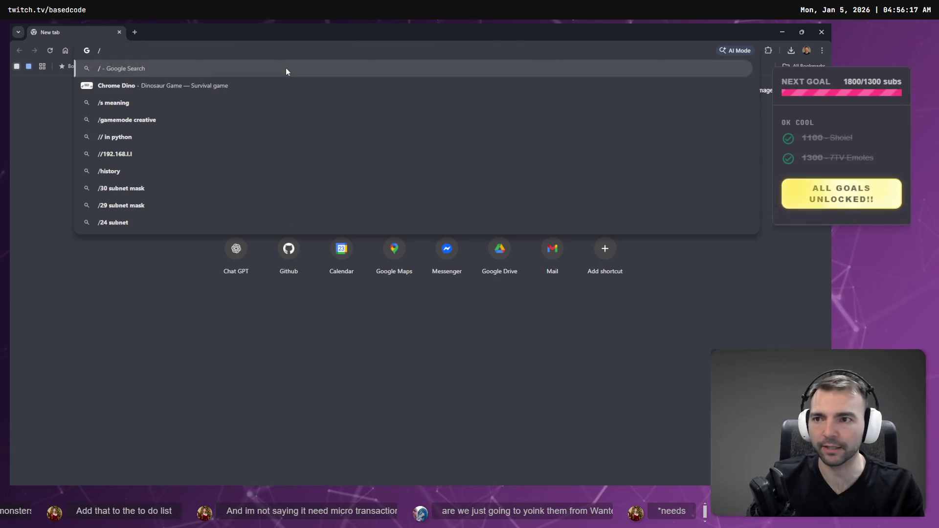
Go to twitch.tv, open a live channel from Followed Channels, and pause its stream
text(twitch.tv/)
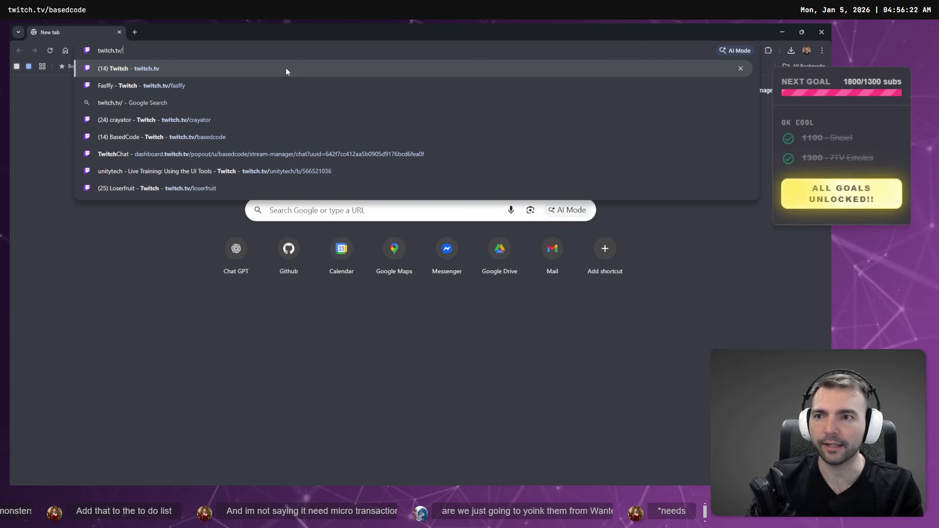
key(Return)
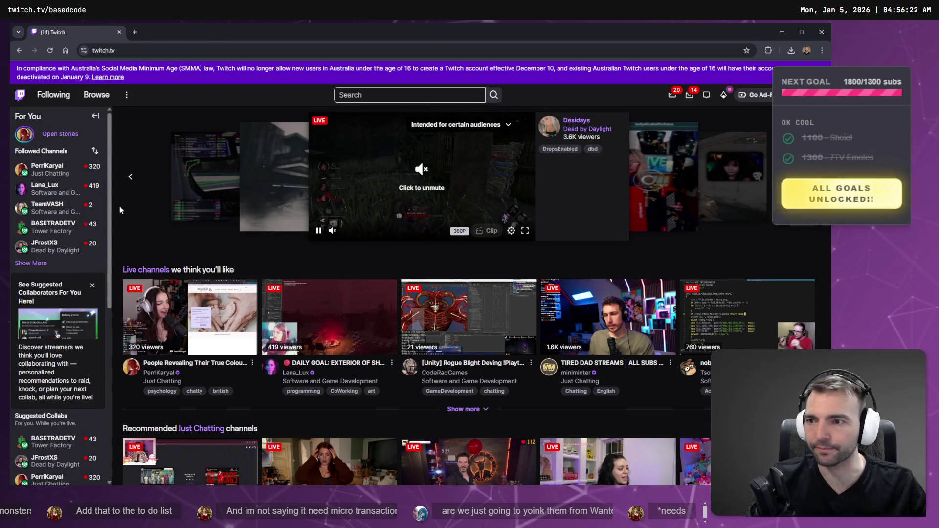
click(61, 261)
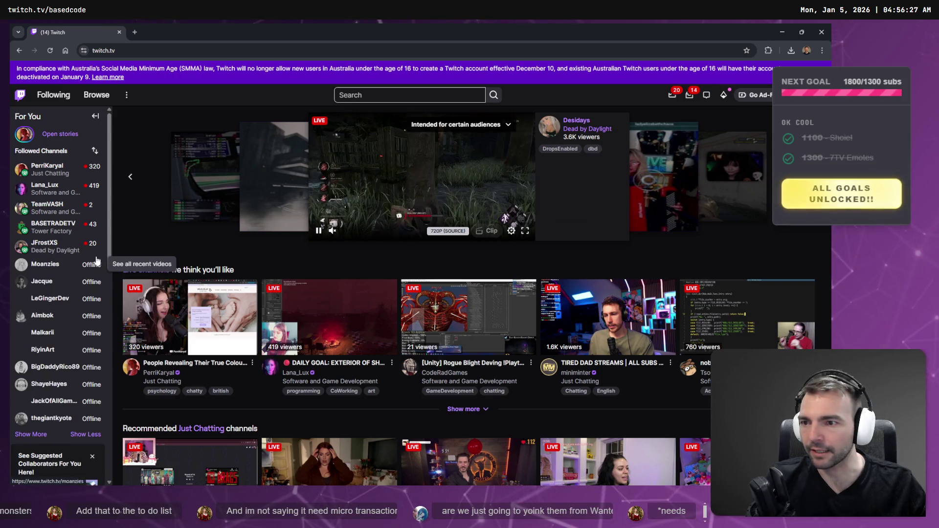
click(72, 228)
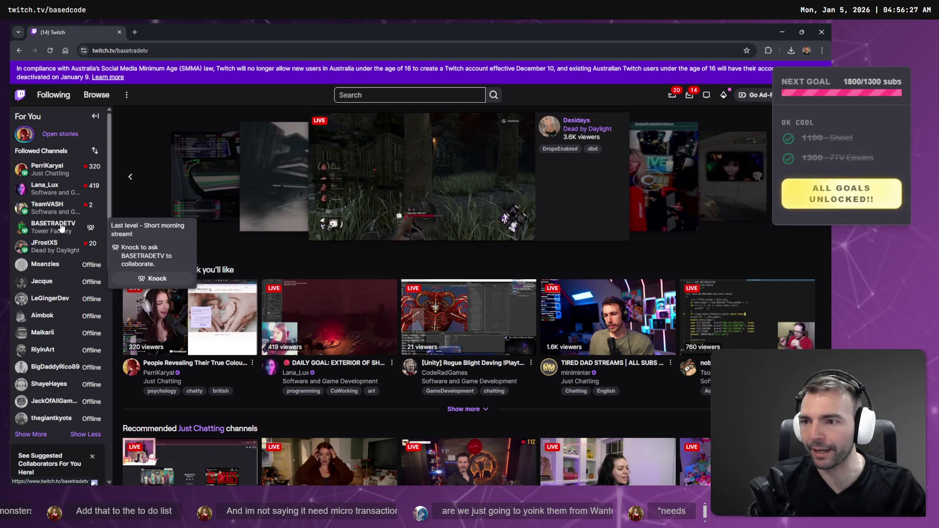
double_click(133, 50)
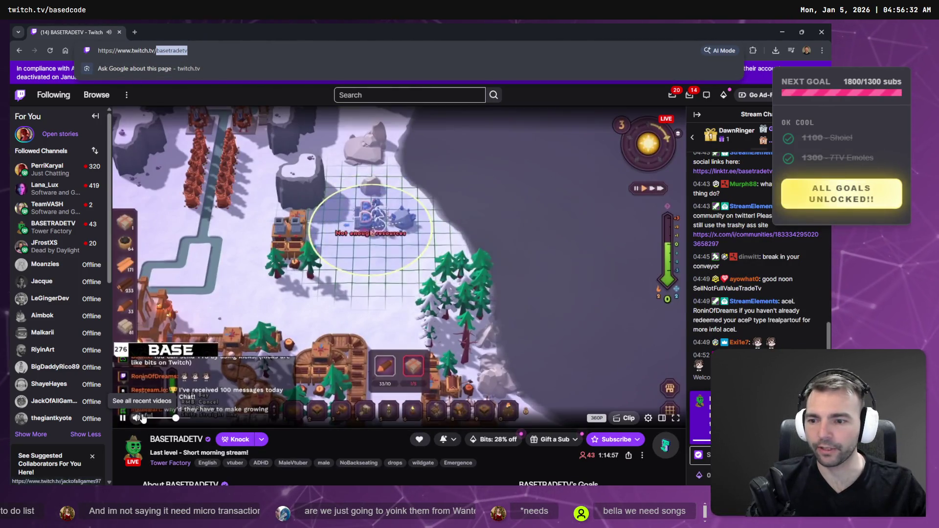
click(122, 418)
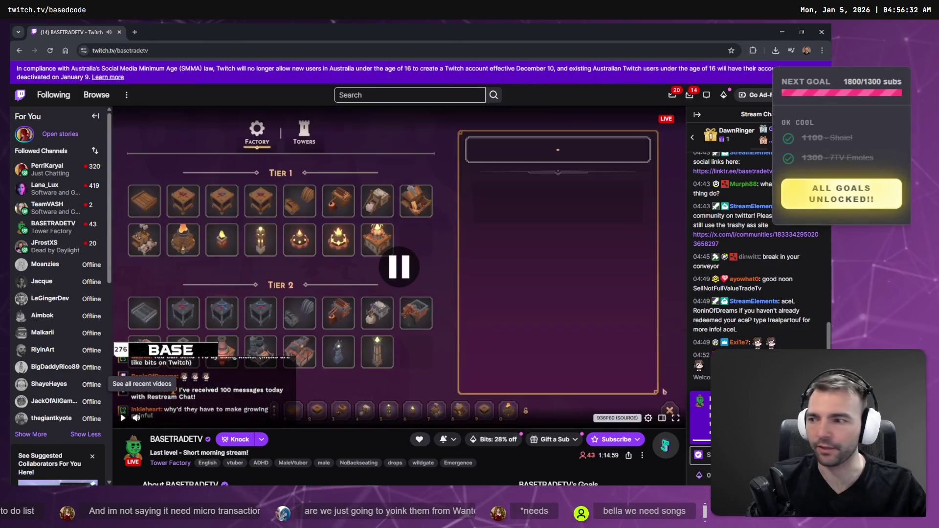